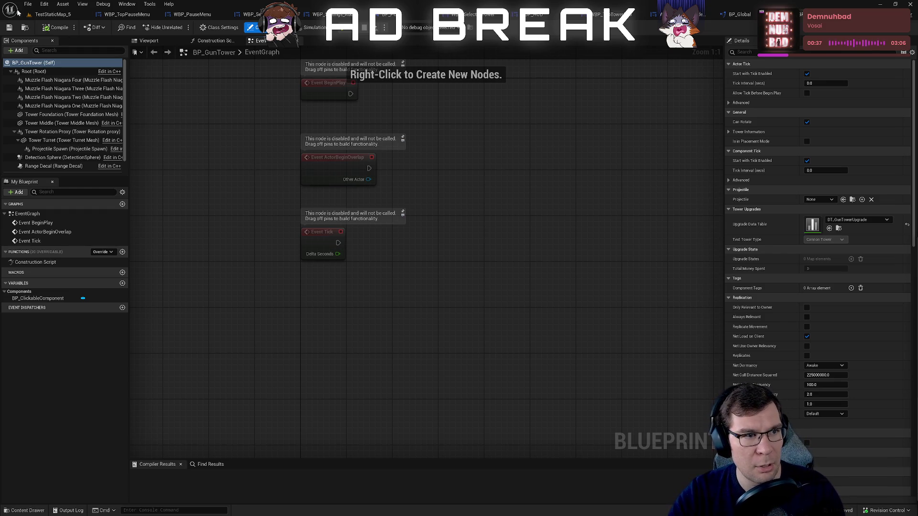
# Step: Show the TestStaticMap_5 level and WBP_TopPauseMenu widget, then start a game preview
pyautogui.click(48, 15)
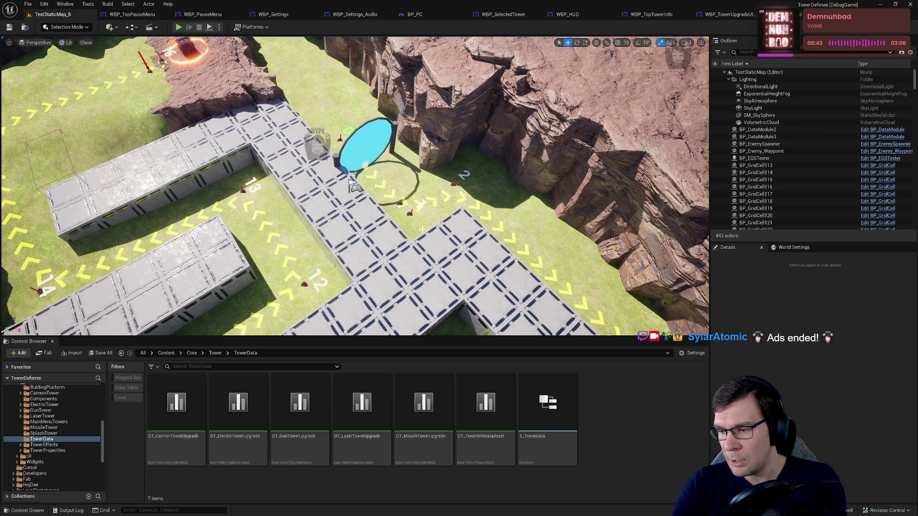
pyautogui.click(127, 15)
pyautogui.click(123, 28)
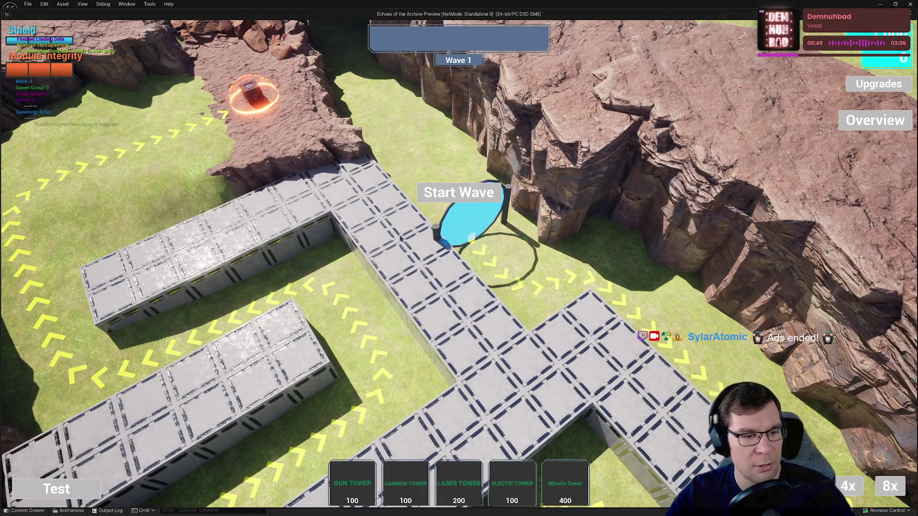
# Step: Place a gun tower, select it, and open its upgrade options
pyautogui.click(344, 495)
pyautogui.click(437, 316)
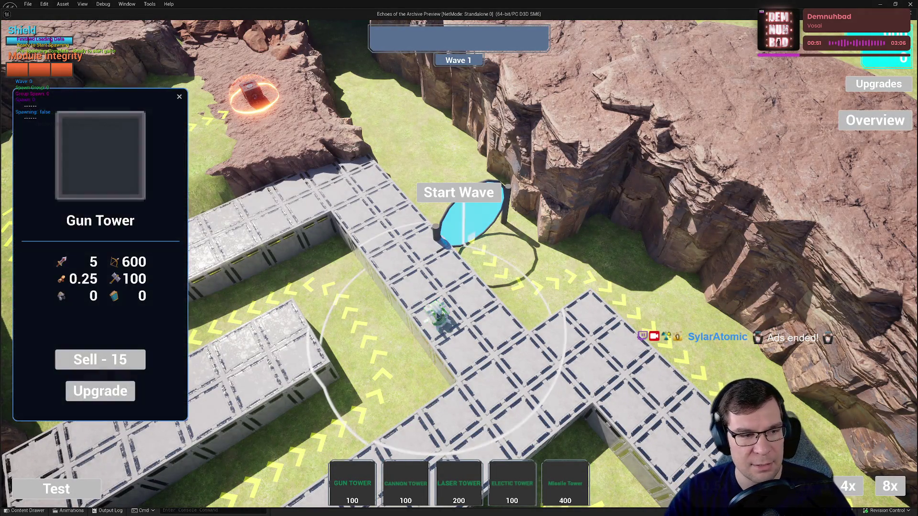
pyautogui.click(97, 390)
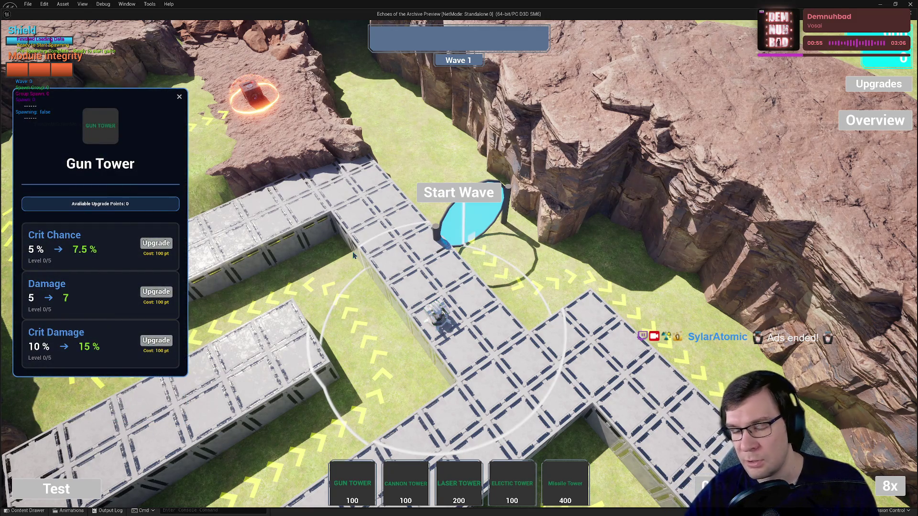
# Step: Place a second tower, compare the cannon and gun tower panels, close the panel, and end the preview
pyautogui.click(372, 491)
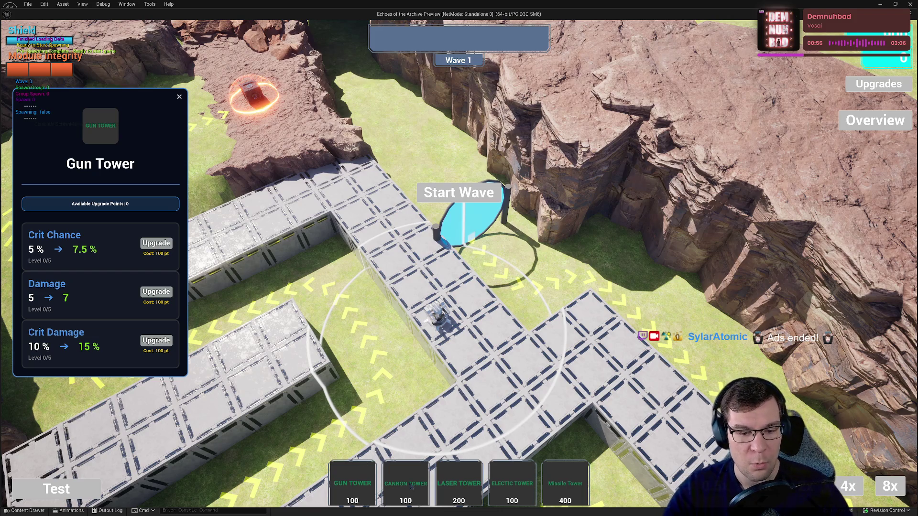
pyautogui.click(500, 330)
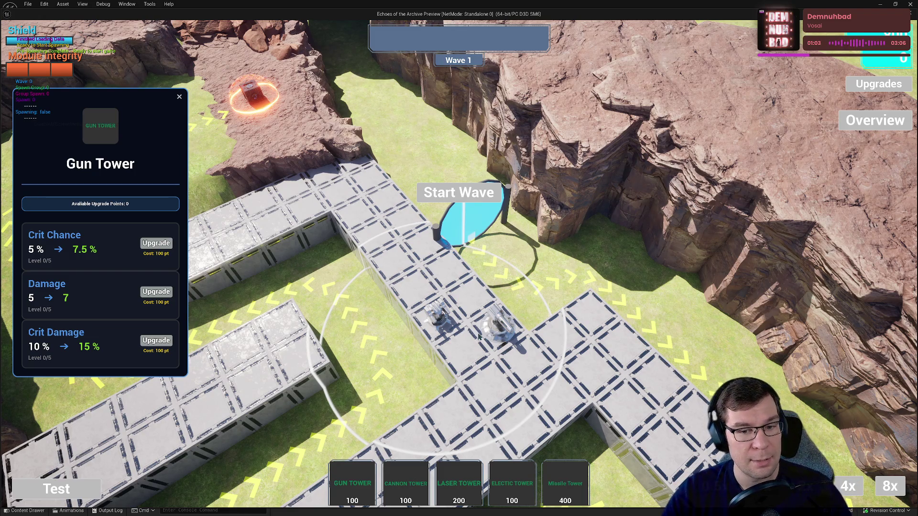
pyautogui.click(499, 328)
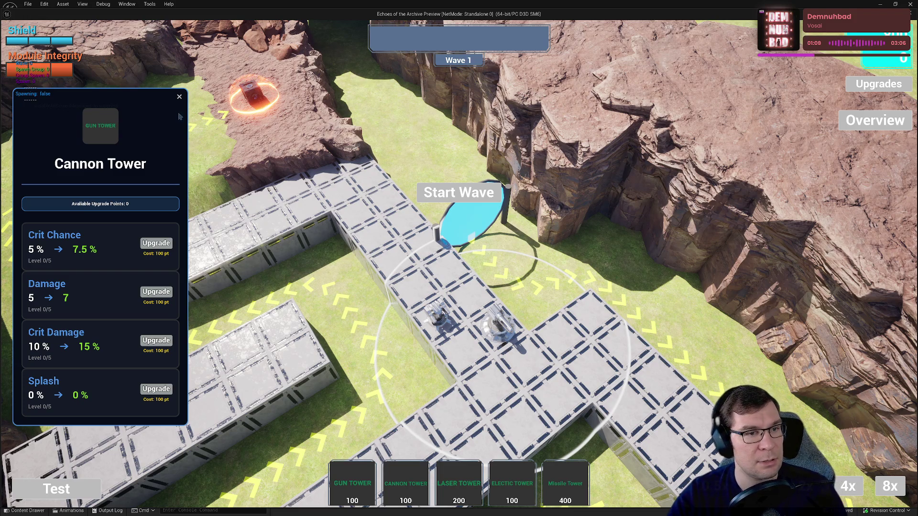
pyautogui.click(180, 97)
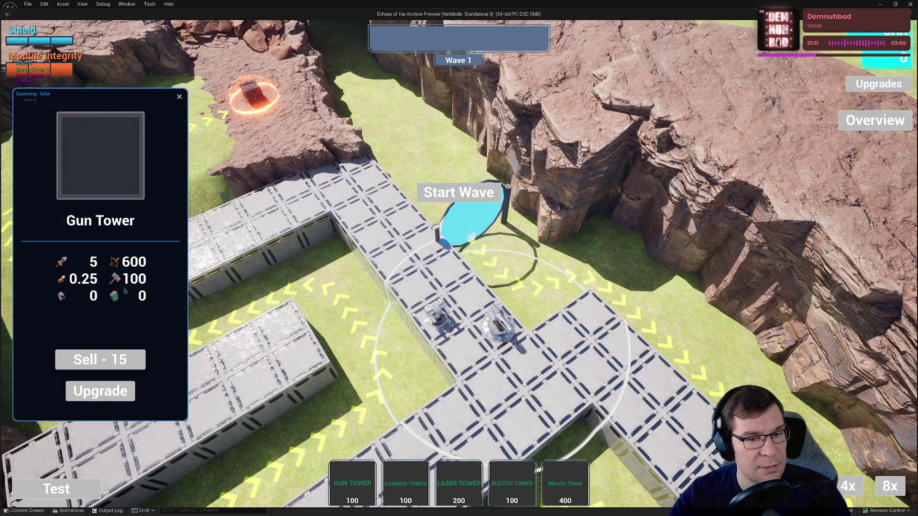
pyautogui.click(179, 98)
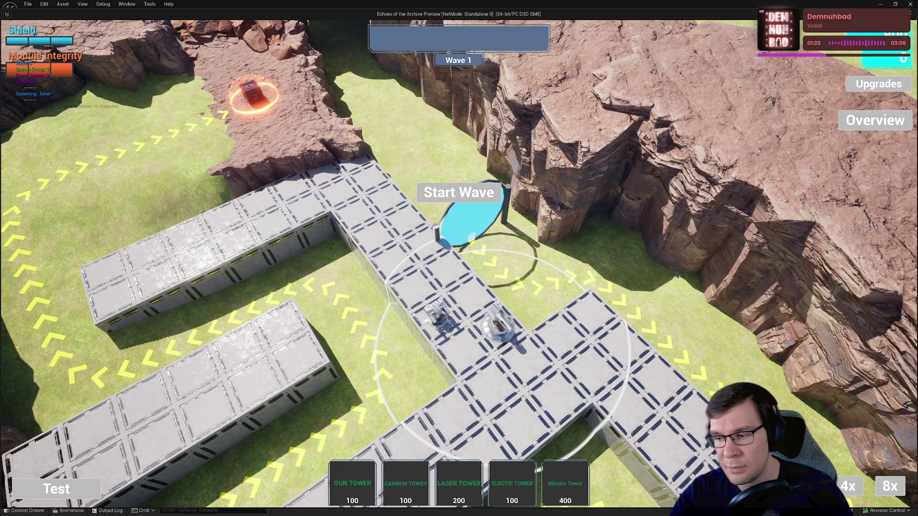
pyautogui.click(910, 4)
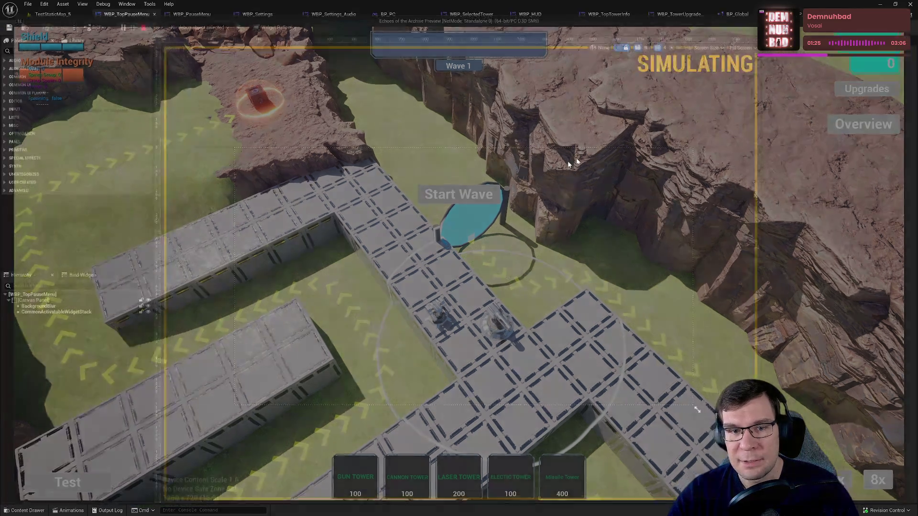
# Step: Review WBP_TopTowerInfo, WBP_TowerUpgradeUIManager and WBP_HUD, then show WBP_SelectedTower's event graph
pyautogui.click(626, 14)
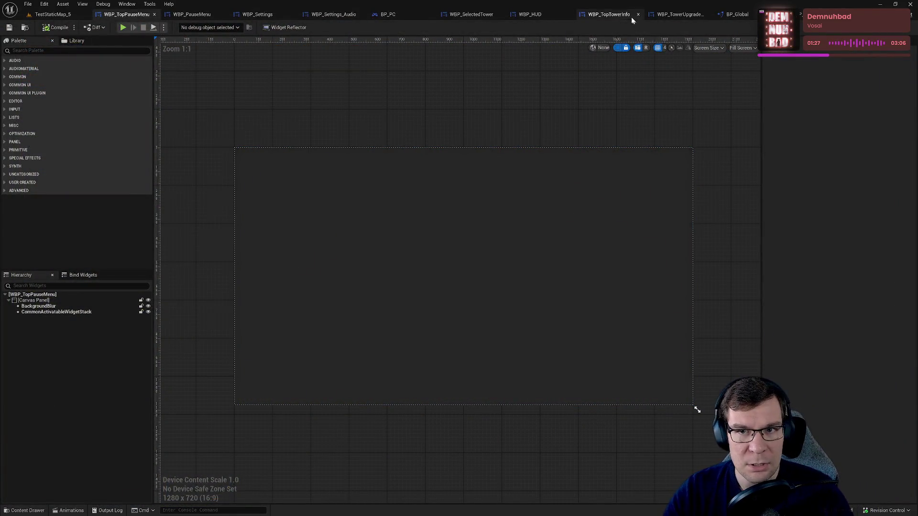
pyautogui.click(676, 15)
pyautogui.scroll(3, 531, 166)
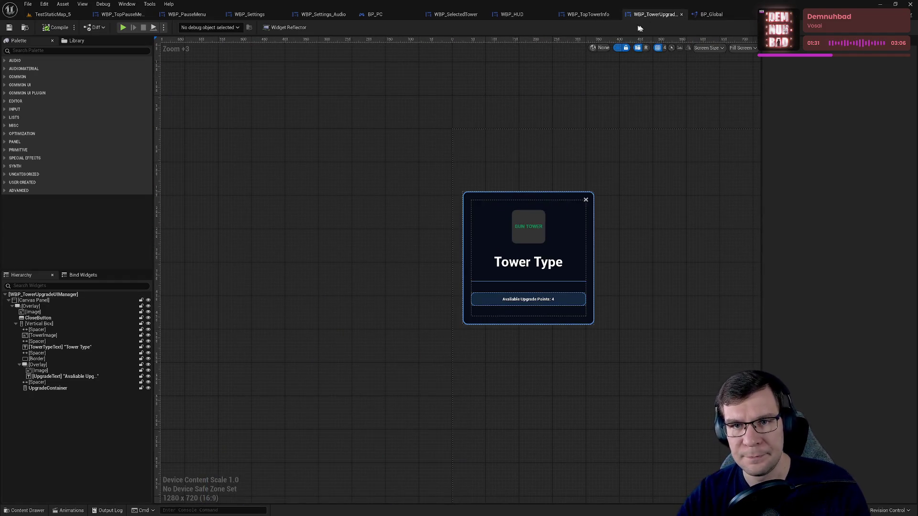
pyautogui.click(593, 15)
pyautogui.click(530, 15)
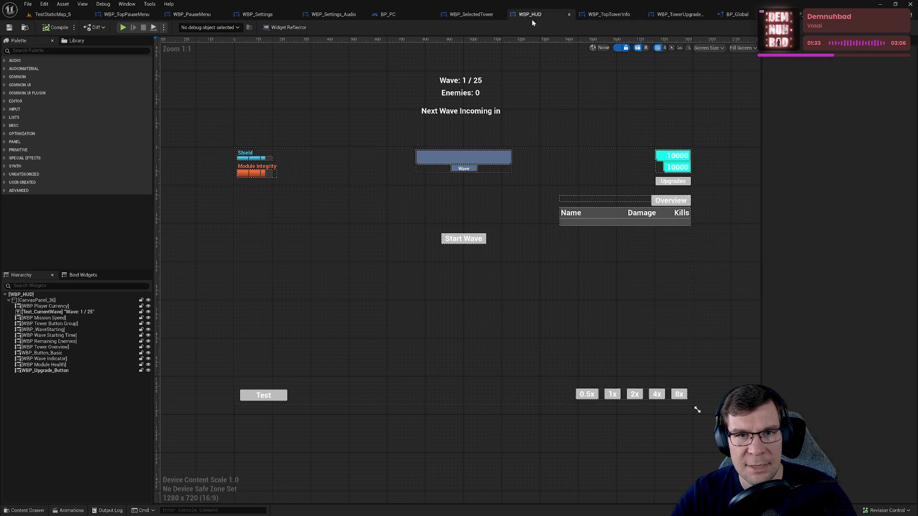
pyautogui.click(493, 15)
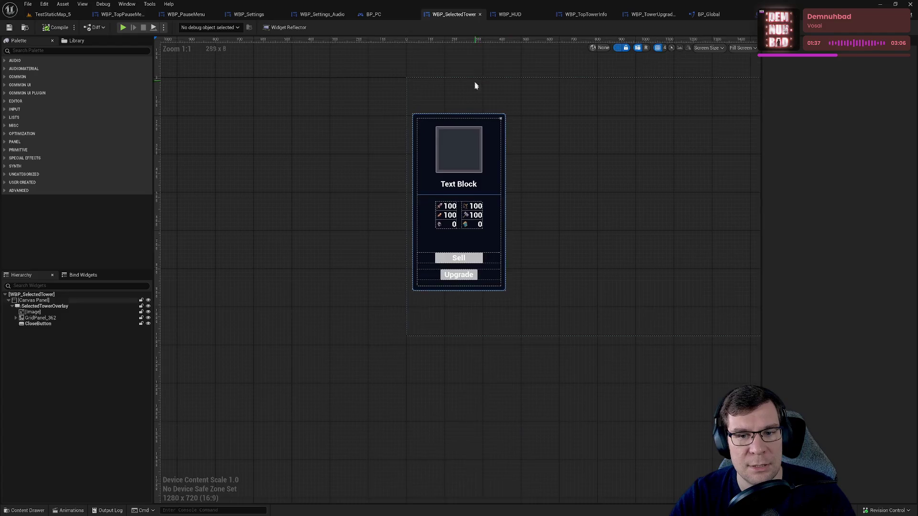
pyautogui.scroll(4, 476, 84)
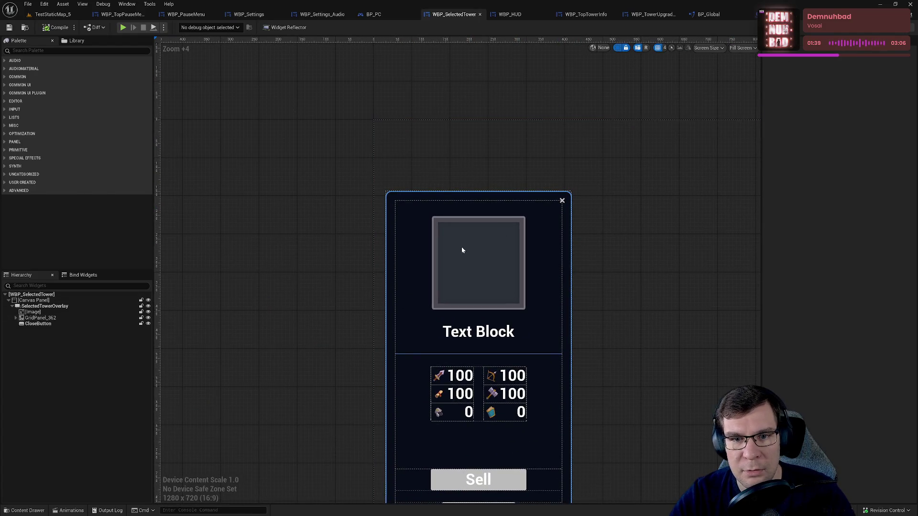
pyautogui.doubleClick(461, 247)
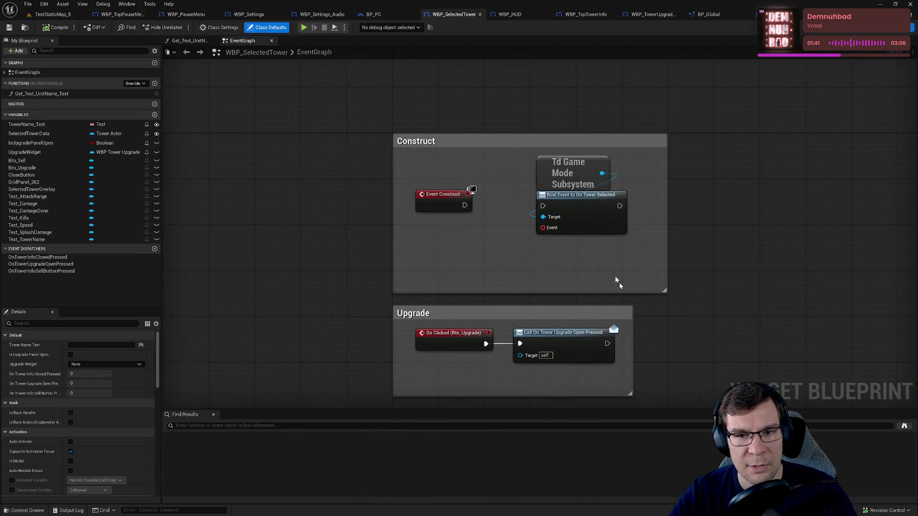
# Step: Delete the tower-selected Bind Event and subsystem nodes, plus the Construct comment and event
pyautogui.moveTo(615, 282); pyautogui.dragTo(571, 241)
pyautogui.press('Delete')
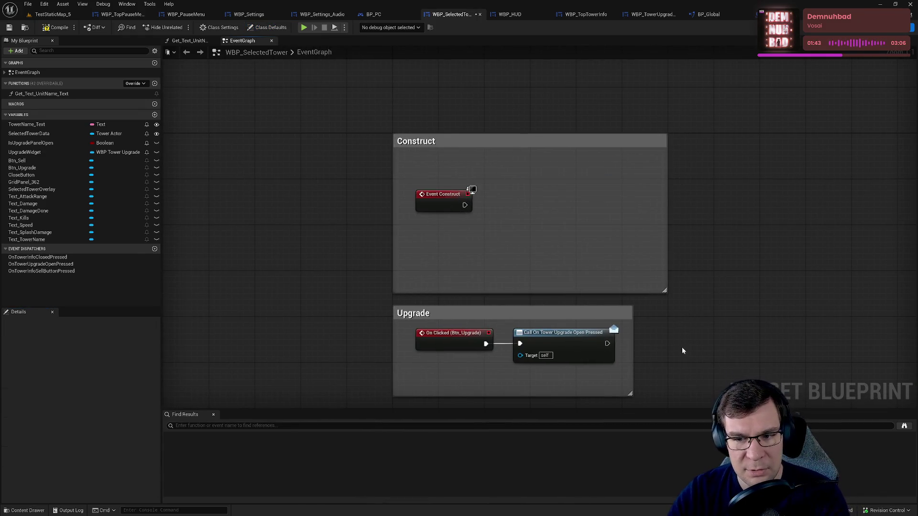
pyautogui.moveTo(665, 292); pyautogui.dragTo(509, 260)
pyautogui.moveTo(589, 283); pyautogui.dragTo(318, 78)
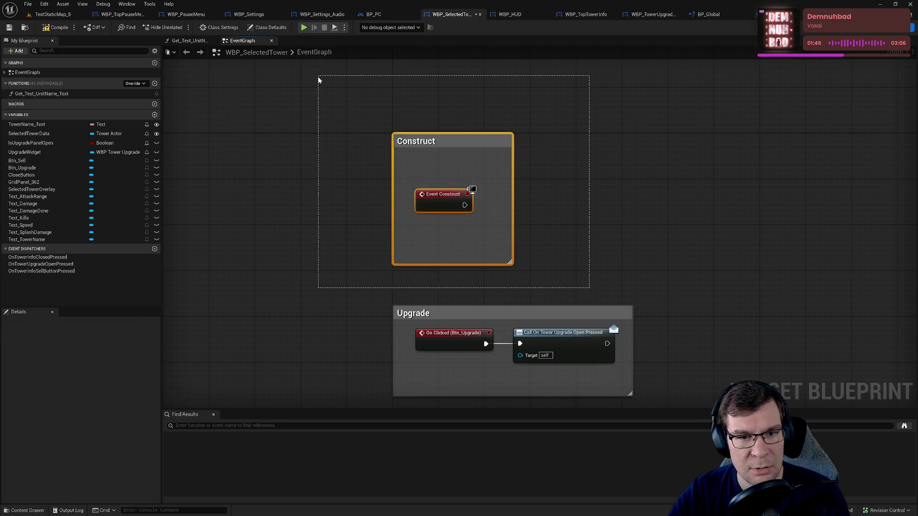
pyautogui.press('Delete')
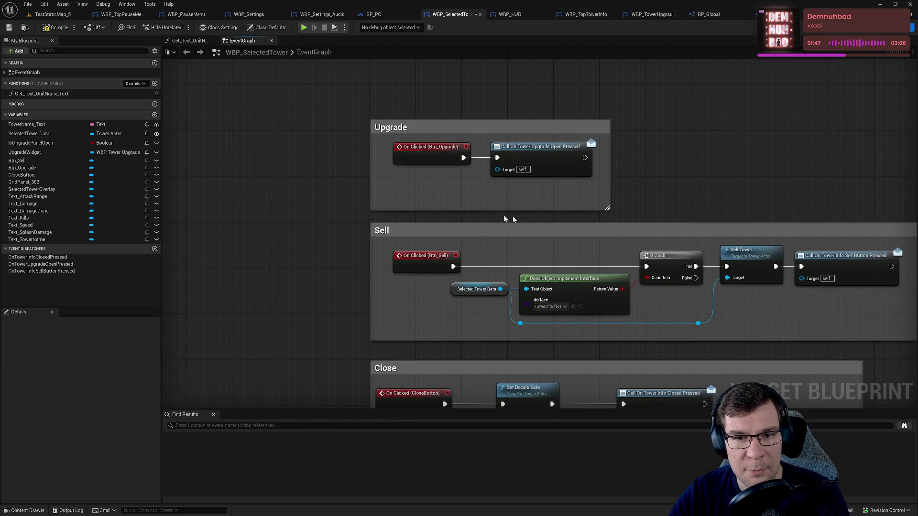
# Step: Review the Upgrade, Close and Update Widget Info sections and narrow the outer comment to fit
pyautogui.moveTo(560, 202); pyautogui.dragTo(386, 142)
pyautogui.moveTo(636, 167); pyautogui.dragTo(609, 81)
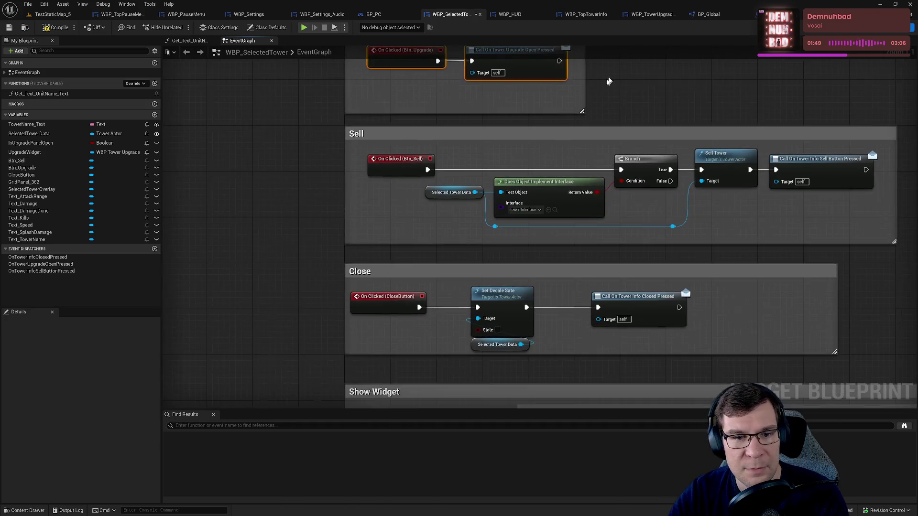
pyautogui.moveTo(533, 250); pyautogui.dragTo(524, 73)
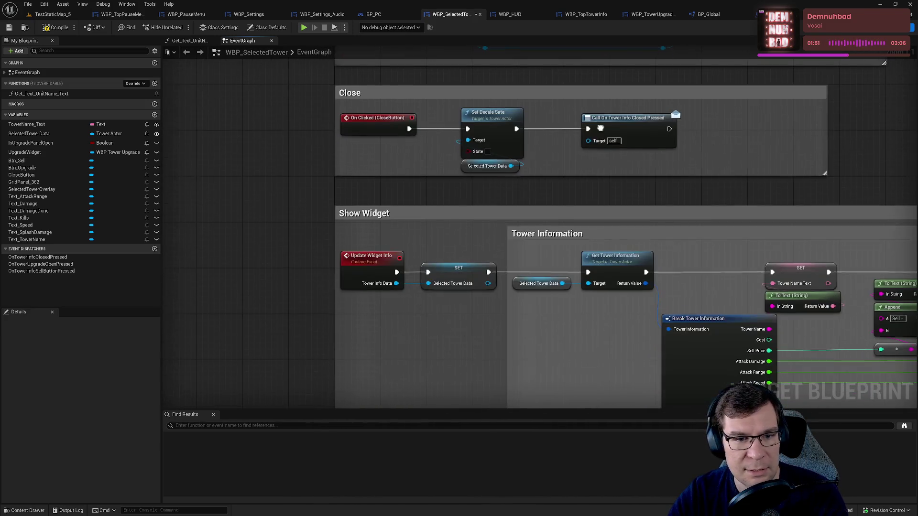
pyautogui.moveTo(385, 108)
pyautogui.mouseDown()
pyautogui.moveTo(543, 156)
pyautogui.moveTo(589, 143)
pyautogui.mouseUp()
pyautogui.moveTo(432, 246)
pyautogui.mouseDown()
pyautogui.moveTo(352, 167)
pyautogui.moveTo(421, 249)
pyautogui.moveTo(485, 259)
pyautogui.moveTo(466, 256)
pyautogui.mouseUp()
pyautogui.click(477, 179)
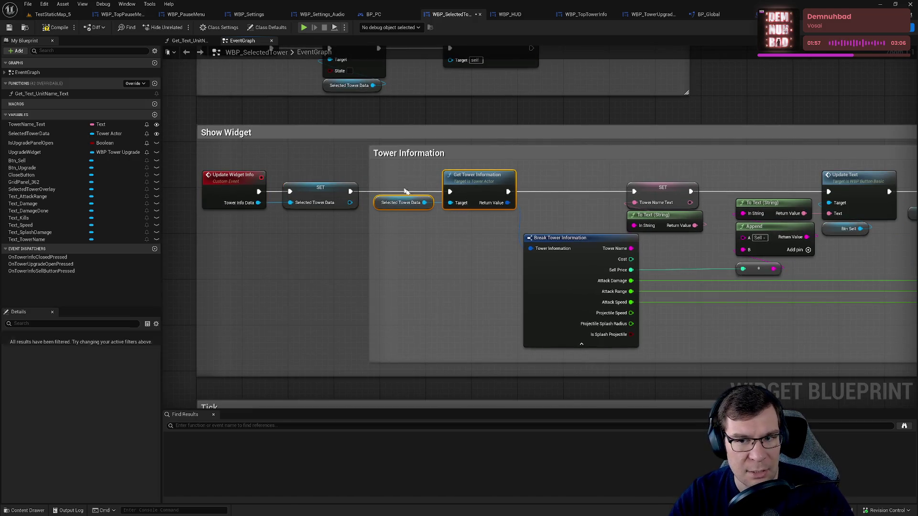
pyautogui.moveTo(477, 180); pyautogui.dragTo(341, 191)
pyautogui.moveTo(765, 205); pyautogui.dragTo(431, 239)
pyautogui.moveTo(813, 229)
pyautogui.mouseDown()
pyautogui.moveTo(621, 220)
pyautogui.moveTo(873, 240)
pyautogui.moveTo(507, 243)
pyautogui.mouseUp()
pyautogui.moveTo(572, 231); pyautogui.dragTo(246, 265)
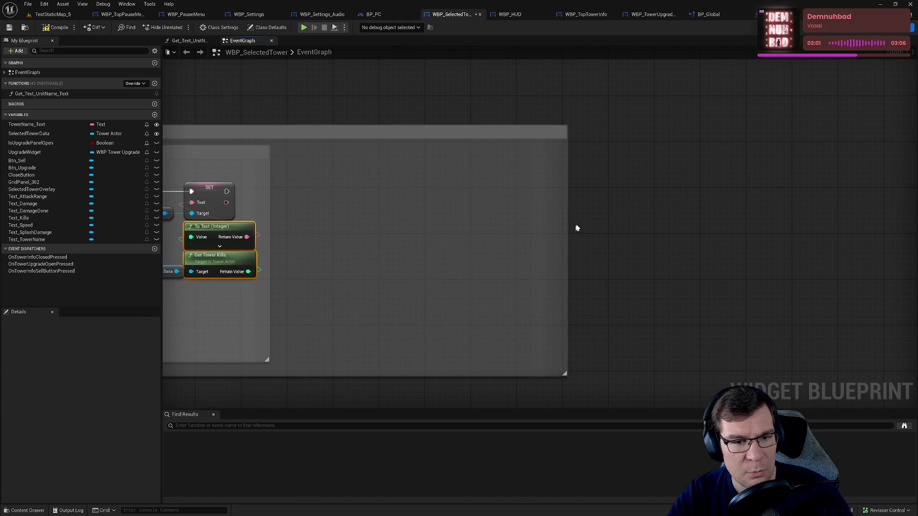
pyautogui.moveTo(569, 222); pyautogui.dragTo(237, 254)
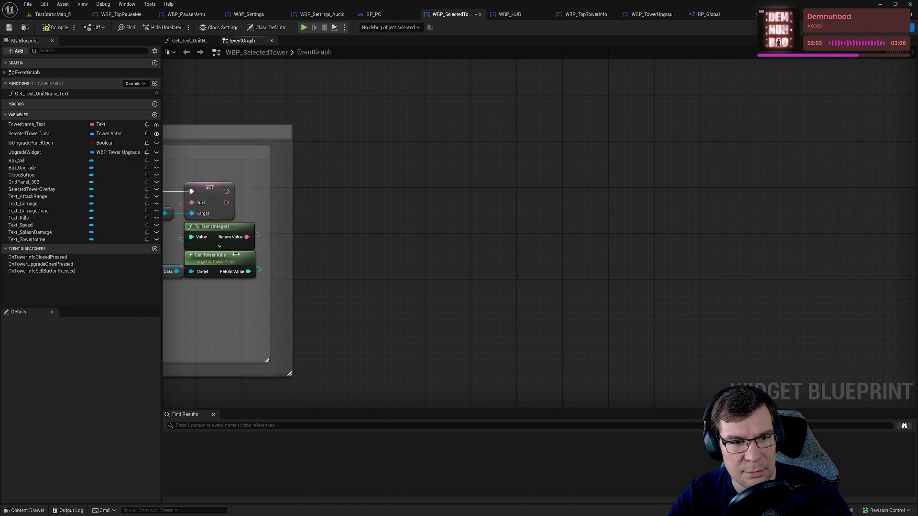
pyautogui.moveTo(436, 263)
pyautogui.mouseDown()
pyautogui.moveTo(614, 228)
pyautogui.moveTo(776, 262)
pyautogui.moveTo(636, 257)
pyautogui.moveTo(541, 332)
pyautogui.moveTo(483, 245)
pyautogui.moveTo(488, 239)
pyautogui.mouseUp()
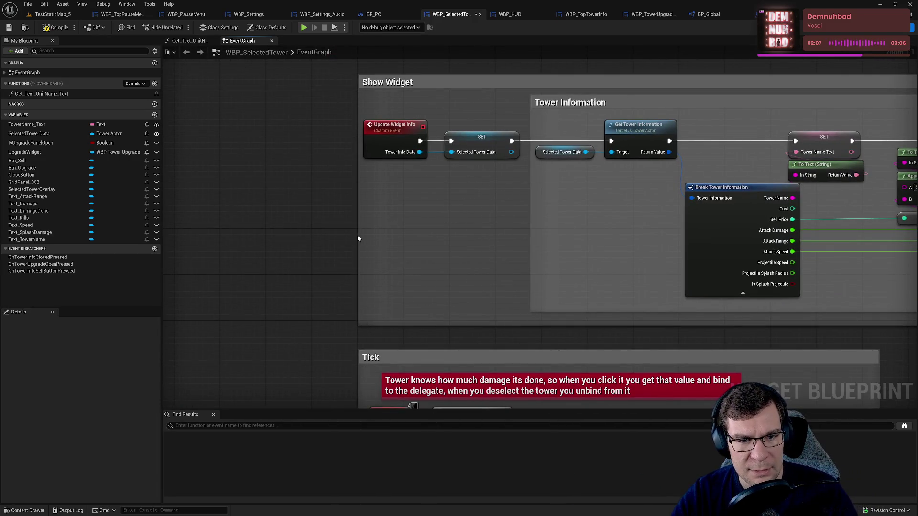
# Step: Tighten the Show Widget comment's left edge and save WBP_SelectedTower
pyautogui.moveTo(357, 235)
pyautogui.mouseDown()
pyautogui.moveTo(525, 227)
pyautogui.moveTo(153, 249)
pyautogui.moveTo(352, 244)
pyautogui.moveTo(328, 241)
pyautogui.mouseUp()
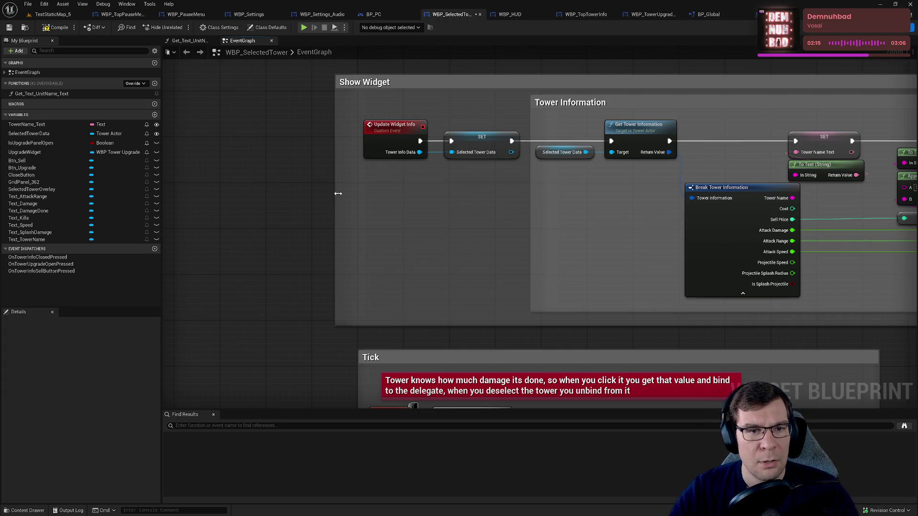
pyautogui.moveTo(343, 187); pyautogui.dragTo(408, 187)
pyautogui.hotkey('ctrl', 's')
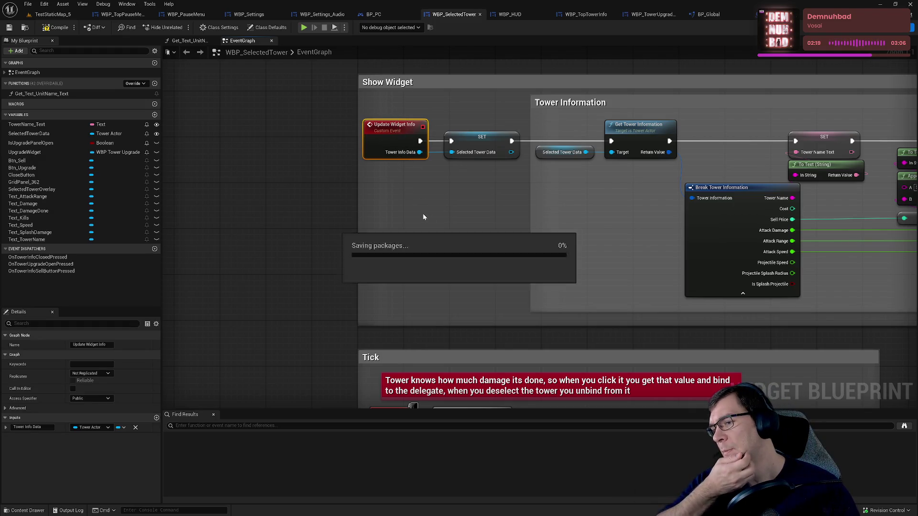
pyautogui.click(569, 14)
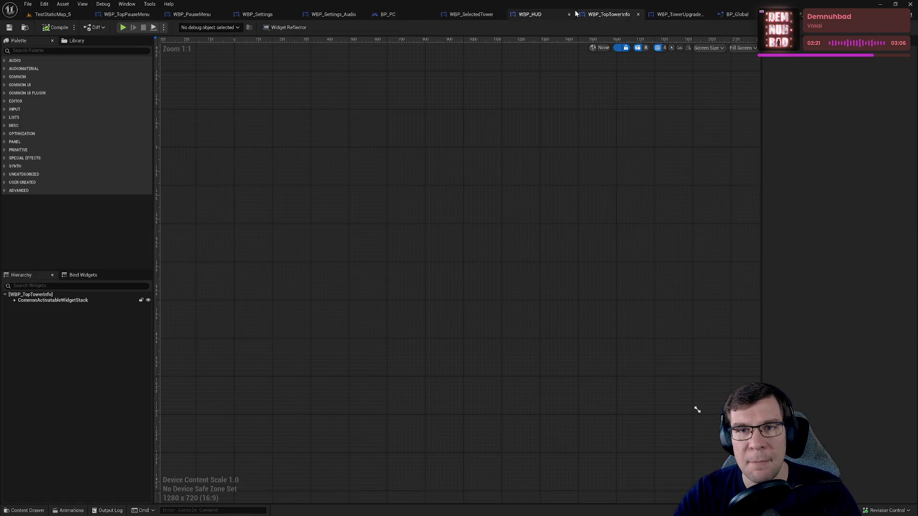
# Step: Check the open Blueprint tabs, close BP_PC, and show WBP_TopTowerInfo's event graph
pyautogui.click(659, 16)
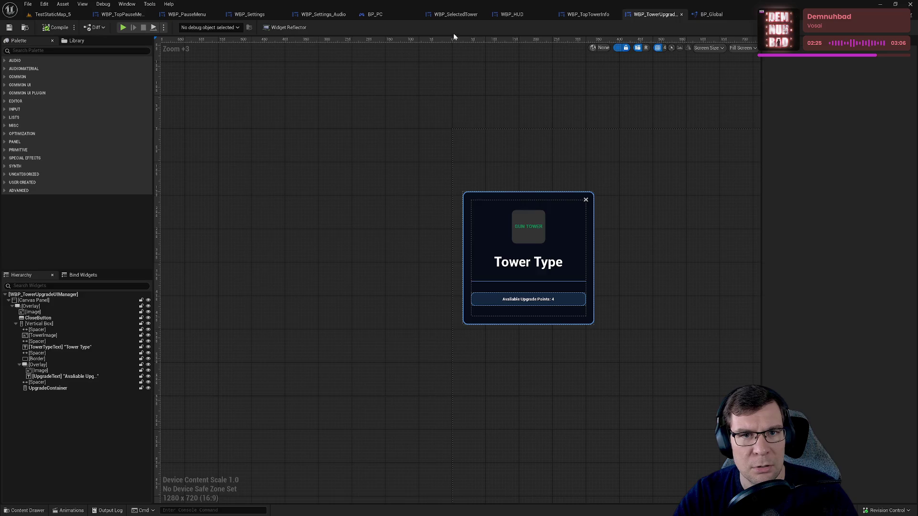
pyautogui.click(455, 14)
pyautogui.click(388, 15)
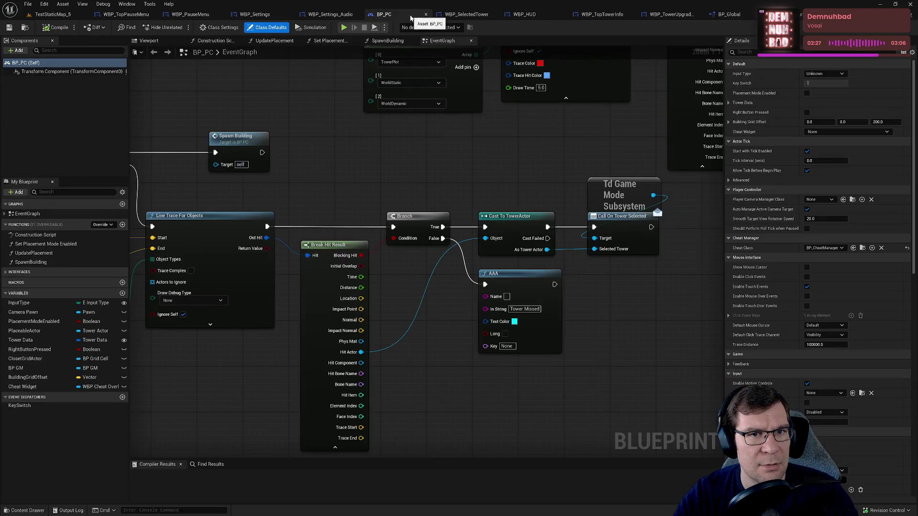
pyautogui.click(426, 15)
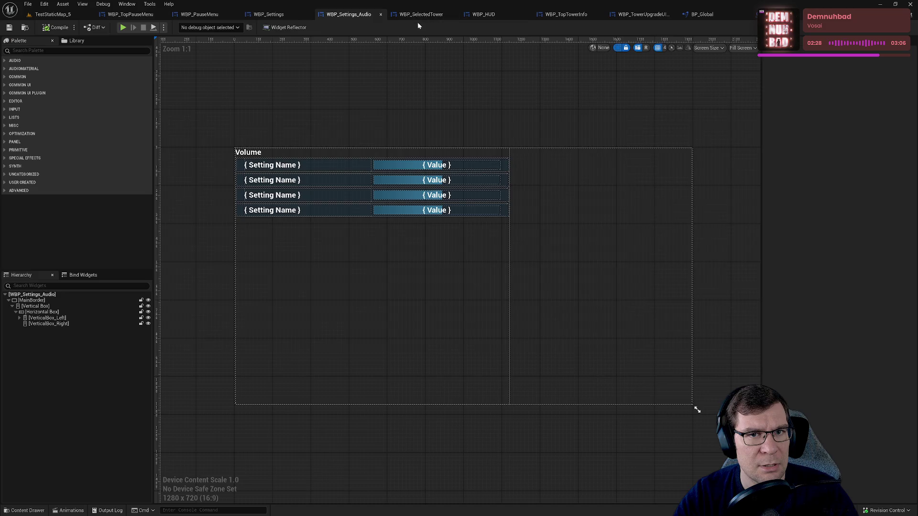
pyautogui.click(563, 15)
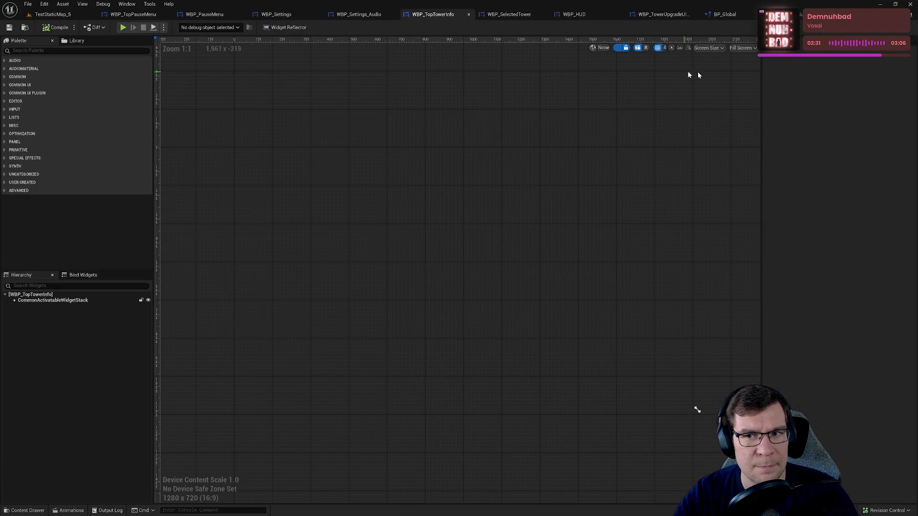
pyautogui.click(899, 28)
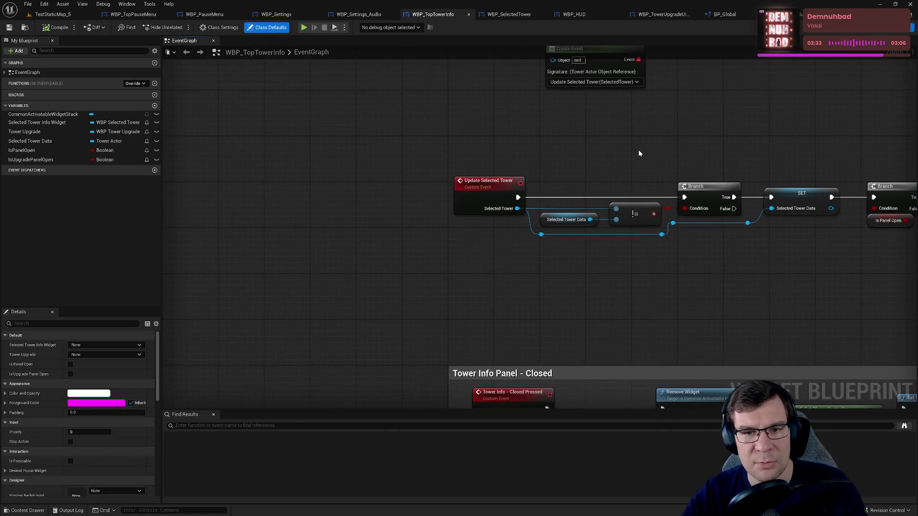
# Step: Inspect the Update Selected Tower event and its tower-selection logic nodes
pyautogui.moveTo(451, 198); pyautogui.dragTo(443, 207)
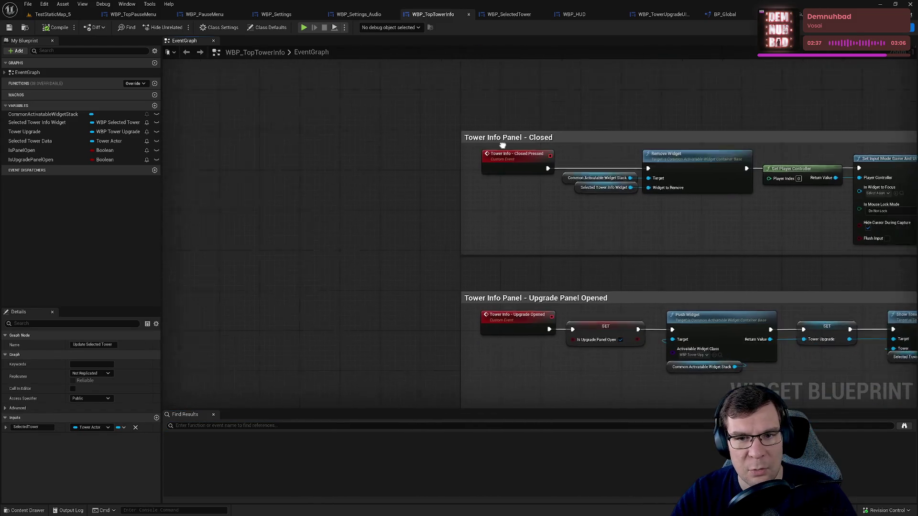
pyautogui.scroll(-5, 424, 262)
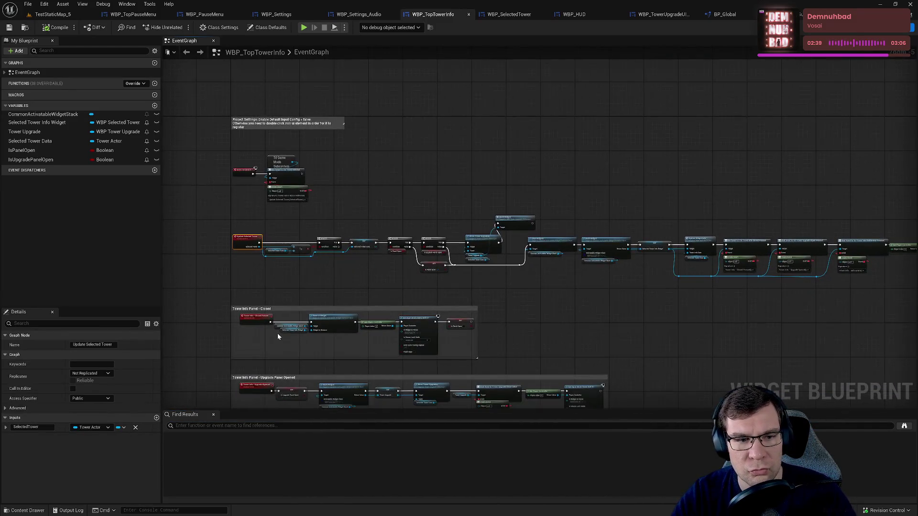
pyautogui.scroll(4, 277, 334)
pyautogui.scroll(-3, 421, 273)
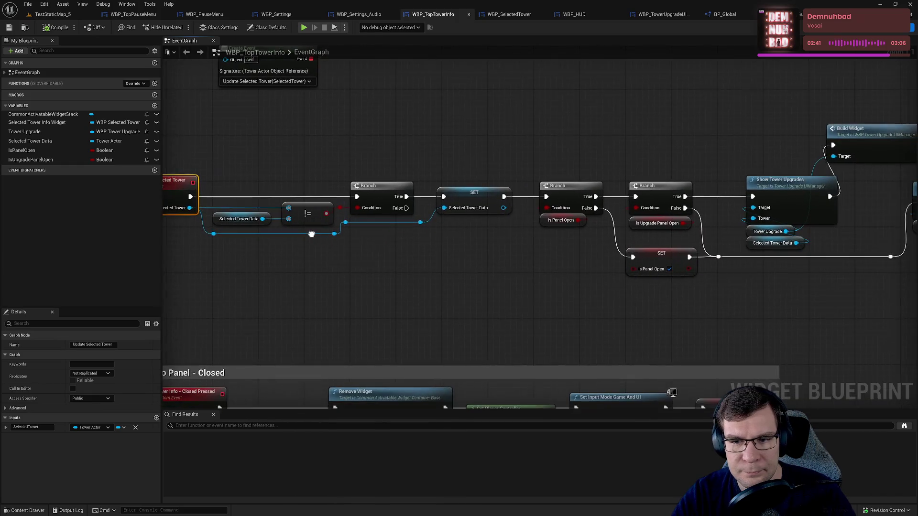
pyautogui.scroll(3, 529, 280)
pyautogui.moveTo(529, 280); pyautogui.dragTo(693, 282)
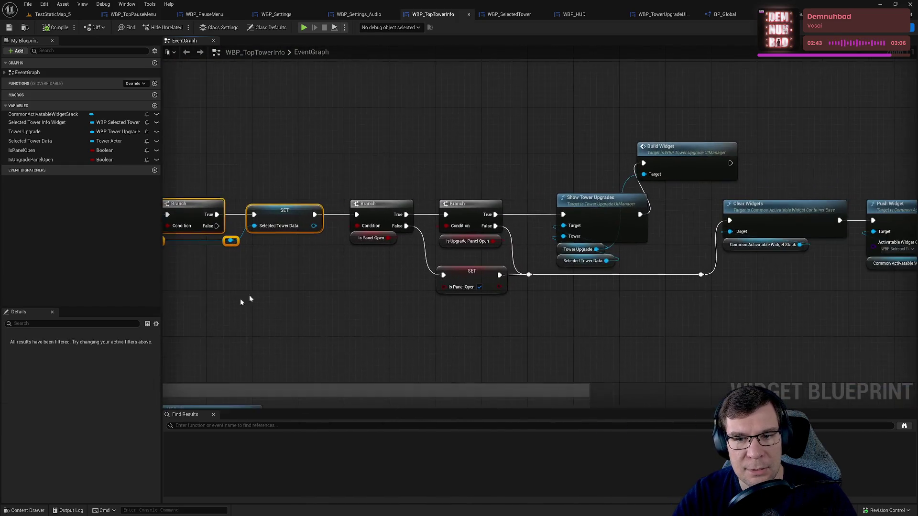
pyautogui.scroll(-2, 242, 301)
pyautogui.scroll(2, 381, 207)
pyautogui.click(576, 255)
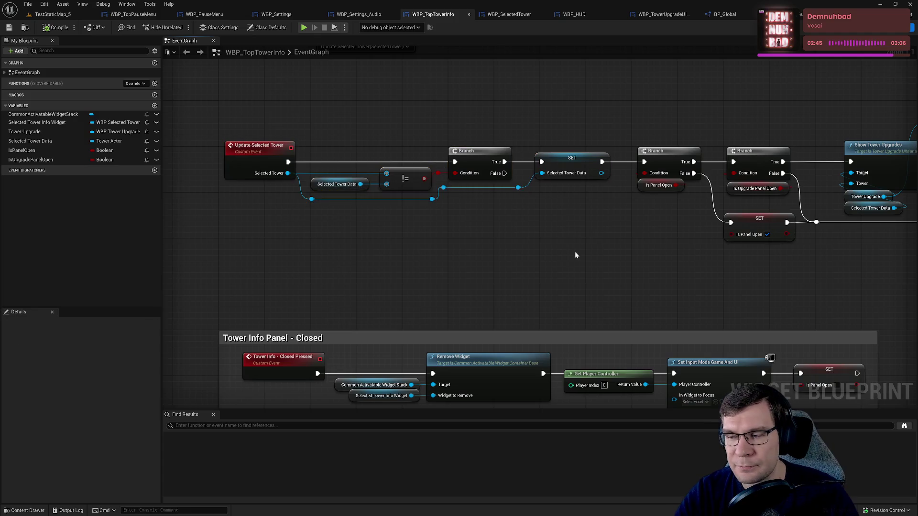
# Step: Inspect the Selected Tower Data getter, the Branch-to-Clear Widgets chain, and Update Widget Info
pyautogui.moveTo(333, 267); pyautogui.dragTo(338, 279)
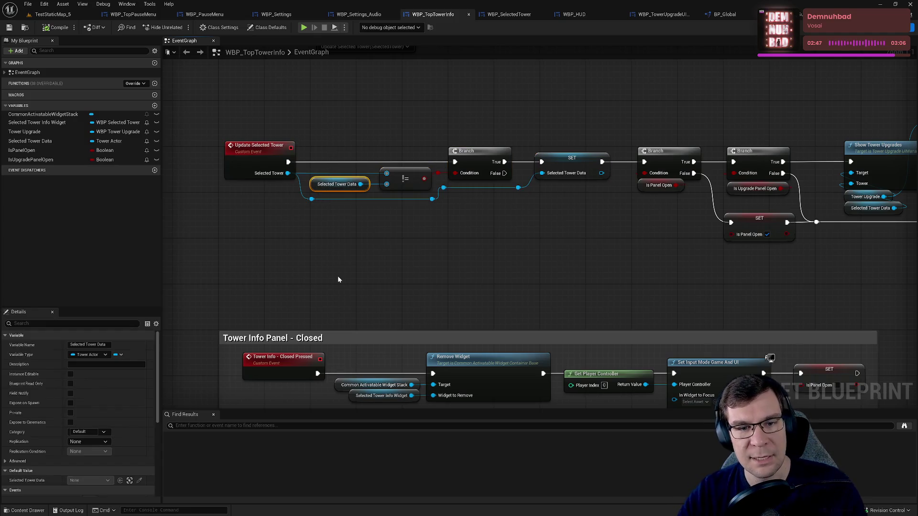
pyautogui.moveTo(536, 110); pyautogui.dragTo(305, 206)
pyautogui.moveTo(338, 165)
pyautogui.mouseDown()
pyautogui.moveTo(604, 143)
pyautogui.moveTo(492, 128)
pyautogui.moveTo(428, 150)
pyautogui.moveTo(843, 354)
pyautogui.moveTo(653, 322)
pyautogui.moveTo(230, 303)
pyautogui.moveTo(352, 288)
pyautogui.mouseUp()
pyautogui.click(419, 291)
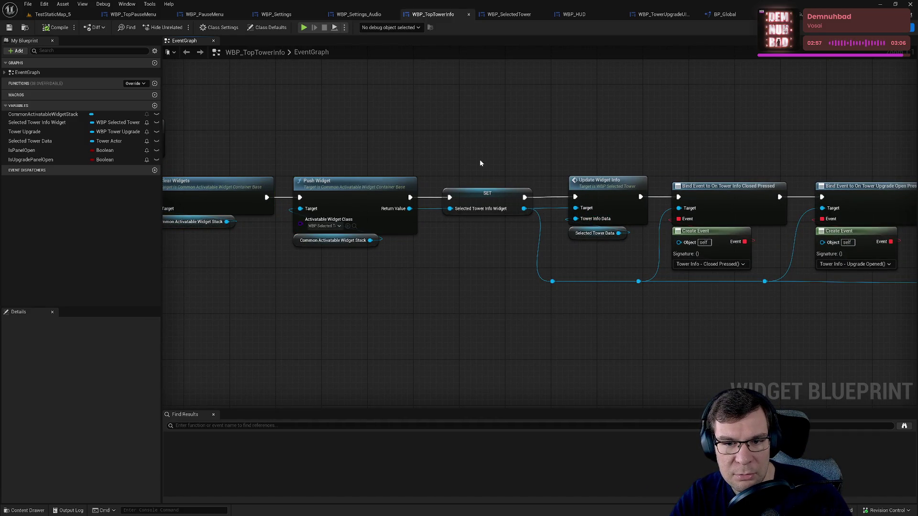
pyautogui.moveTo(586, 143)
pyautogui.mouseDown()
pyautogui.moveTo(519, 139)
pyautogui.moveTo(721, 153)
pyautogui.moveTo(751, 274)
pyautogui.moveTo(744, 243)
pyautogui.mouseUp()
pyautogui.moveTo(328, 275)
pyautogui.mouseDown()
pyautogui.moveTo(600, 283)
pyautogui.moveTo(656, 260)
pyautogui.moveTo(832, 260)
pyautogui.moveTo(457, 185)
pyautogui.mouseUp()
pyautogui.moveTo(318, 102)
pyautogui.mouseDown()
pyautogui.moveTo(773, 228)
pyautogui.moveTo(733, 205)
pyautogui.moveTo(267, 196)
pyautogui.moveTo(573, 191)
pyautogui.moveTo(414, 146)
pyautogui.moveTo(543, 167)
pyautogui.moveTo(531, 170)
pyautogui.moveTo(717, 239)
pyautogui.moveTo(885, 279)
pyautogui.moveTo(755, 248)
pyautogui.moveTo(402, 258)
pyautogui.mouseUp()
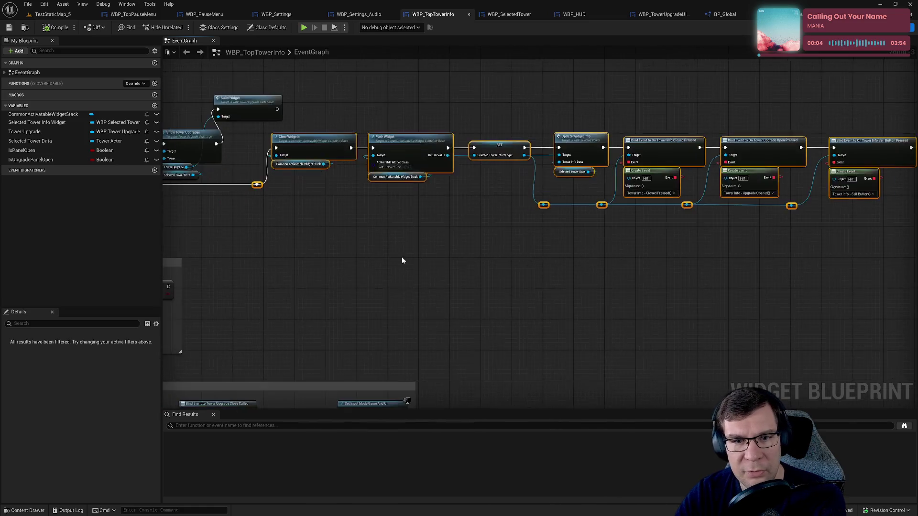
# Step: Move Build Widget beside Show Tower Upgrades and add a reroute on the Tower Upgrade wire
pyautogui.scroll(3, 402, 258)
pyautogui.moveTo(583, 123)
pyautogui.mouseDown()
pyautogui.moveTo(566, 193)
pyautogui.moveTo(687, 192)
pyautogui.mouseUp()
pyautogui.click(566, 191)
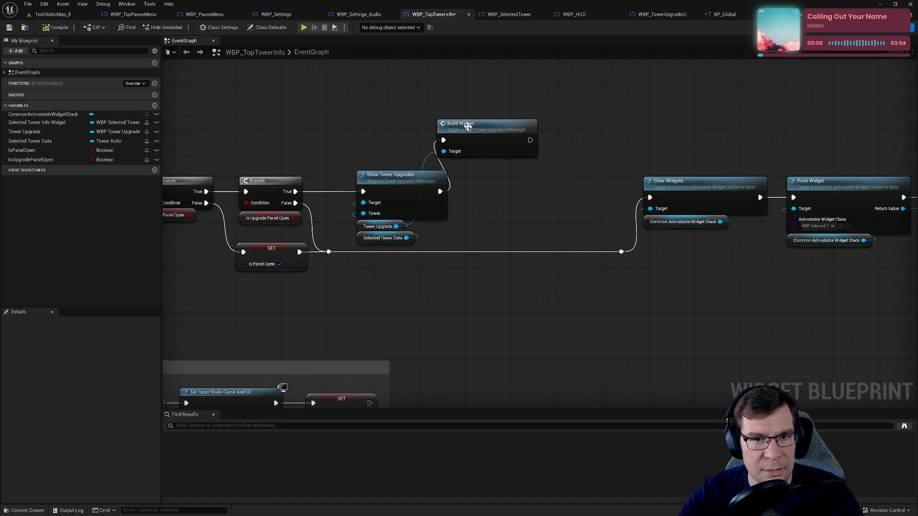
pyautogui.moveTo(467, 129)
pyautogui.mouseDown()
pyautogui.moveTo(516, 191)
pyautogui.moveTo(507, 180)
pyautogui.mouseUp()
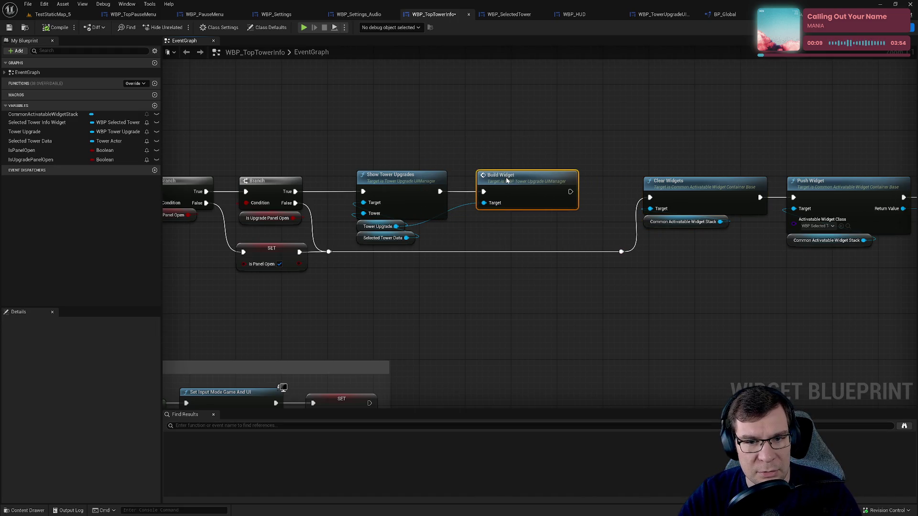
pyautogui.doubleClick(411, 229)
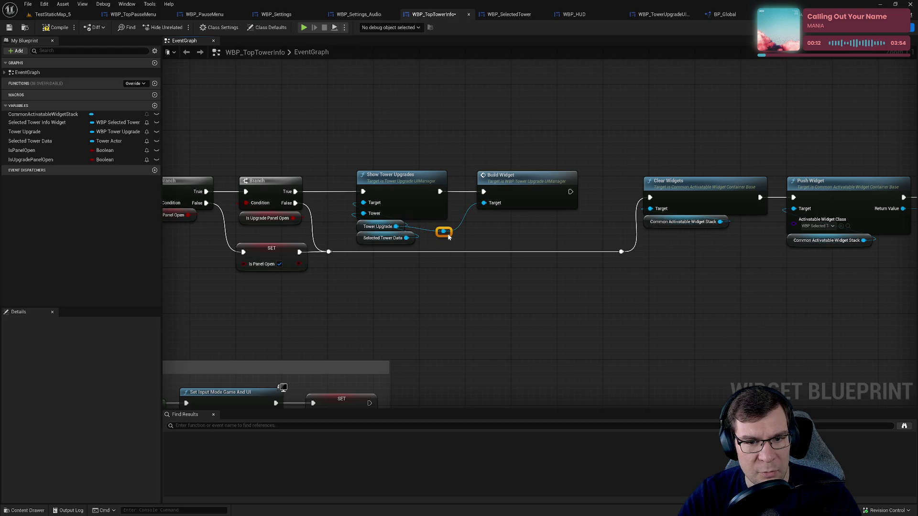
# Step: Look over the Set Input Mode and Clear Widgets nodes, then select Update Widget Info with Selected Tower Data
pyautogui.click(513, 182)
pyautogui.moveTo(551, 157); pyautogui.dragTo(621, 113)
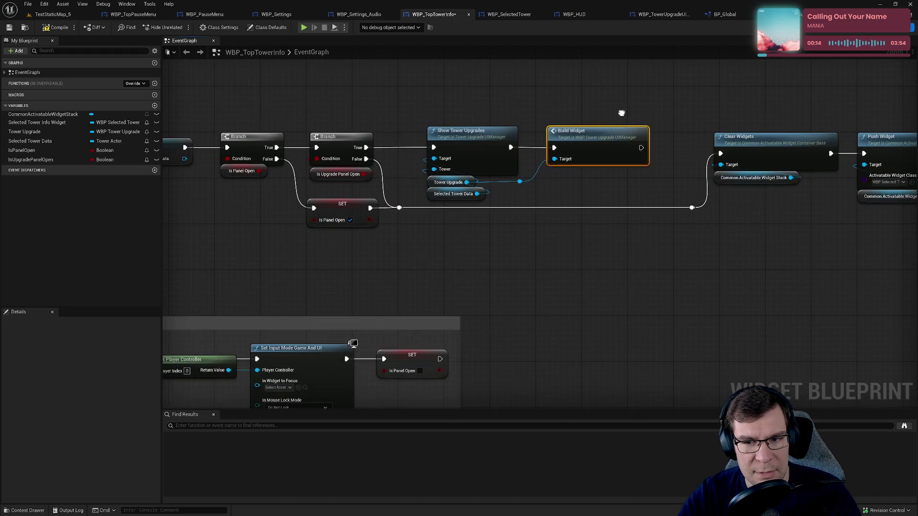
pyautogui.moveTo(705, 216)
pyautogui.mouseDown()
pyautogui.moveTo(359, 273)
pyautogui.moveTo(293, 260)
pyautogui.moveTo(815, 212)
pyautogui.moveTo(550, 242)
pyautogui.mouseUp()
pyautogui.moveTo(535, 72); pyautogui.dragTo(521, 286)
pyautogui.moveTo(632, 136); pyautogui.dragTo(633, 282)
pyautogui.moveTo(632, 282)
pyautogui.mouseDown()
pyautogui.moveTo(516, 237)
pyautogui.moveTo(507, 152)
pyautogui.mouseUp()
pyautogui.moveTo(581, 129); pyautogui.dragTo(580, 217)
pyautogui.moveTo(324, 259)
pyautogui.mouseDown()
pyautogui.moveTo(693, 214)
pyautogui.moveTo(526, 239)
pyautogui.moveTo(460, 277)
pyautogui.mouseUp()
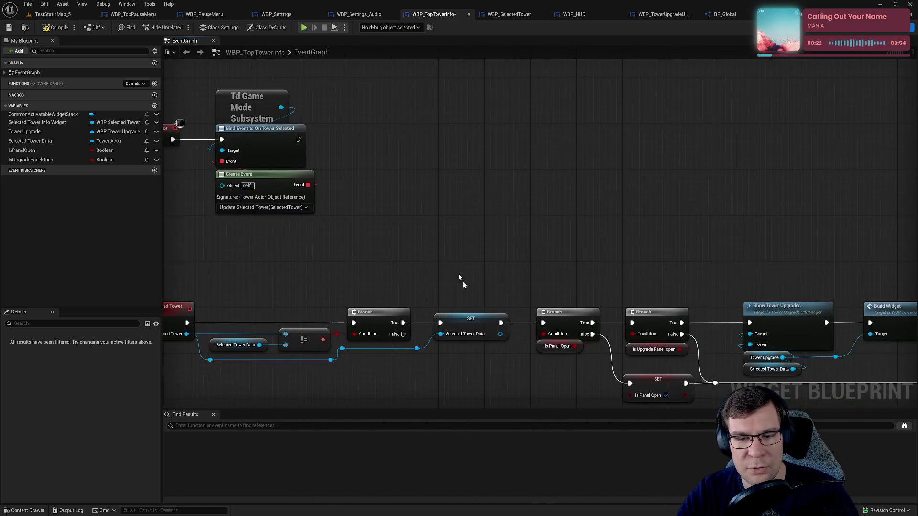
# Step: Paste Update Widget Info after SET, feed its Tower Info Data from SET's value, and compile
pyautogui.hotkey('ctrl', 'v')
pyautogui.click(443, 210)
pyautogui.moveTo(529, 212)
pyautogui.mouseDown()
pyautogui.moveTo(506, 379)
pyautogui.moveTo(497, 302)
pyautogui.moveTo(507, 324)
pyautogui.moveTo(526, 173)
pyautogui.moveTo(558, 164)
pyautogui.moveTo(553, 316)
pyautogui.moveTo(544, 323)
pyautogui.mouseUp()
pyautogui.press('Delete')
pyautogui.click(56, 28)
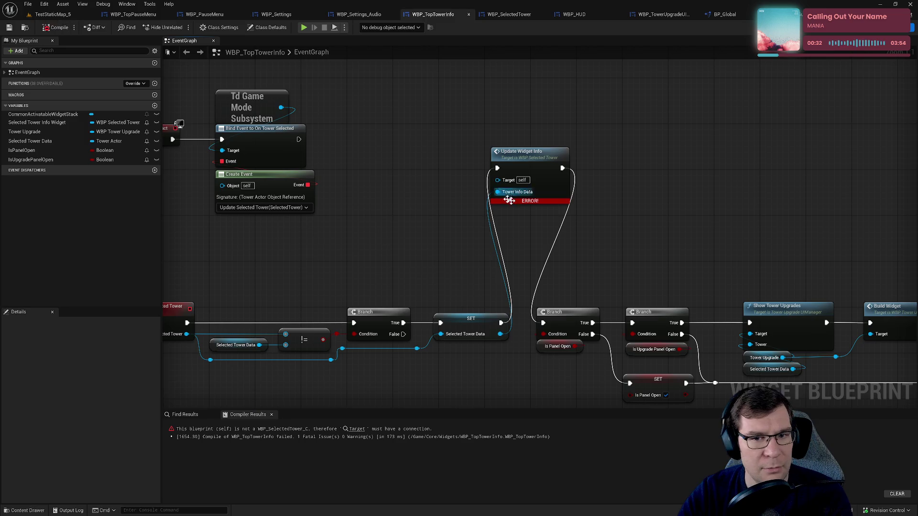
# Step: Wire a Selected Tower Info Widget getter into Update Widget Info's Target and recompile
pyautogui.moveTo(528, 227)
pyautogui.mouseDown()
pyautogui.moveTo(523, 203)
pyautogui.moveTo(162, 127)
pyautogui.mouseUp()
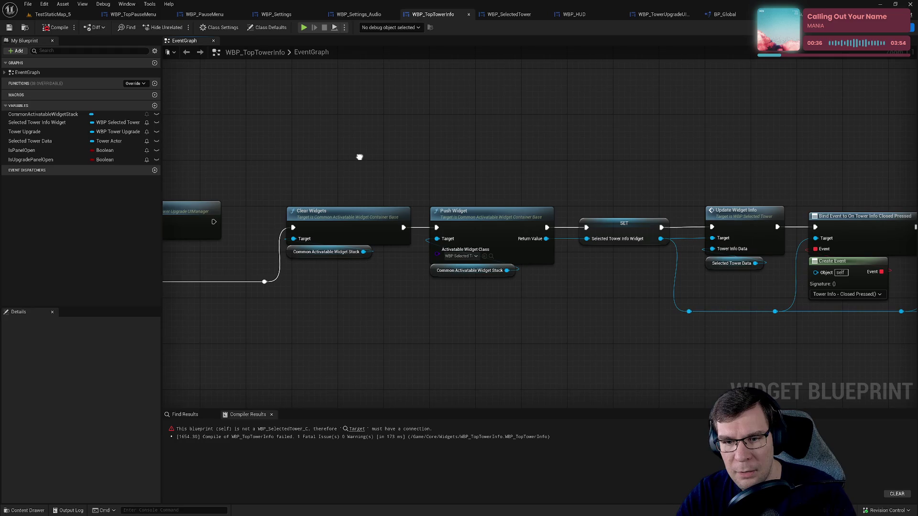
pyautogui.moveTo(359, 156); pyautogui.dragTo(908, 218)
pyautogui.moveTo(277, 231); pyautogui.dragTo(569, 229)
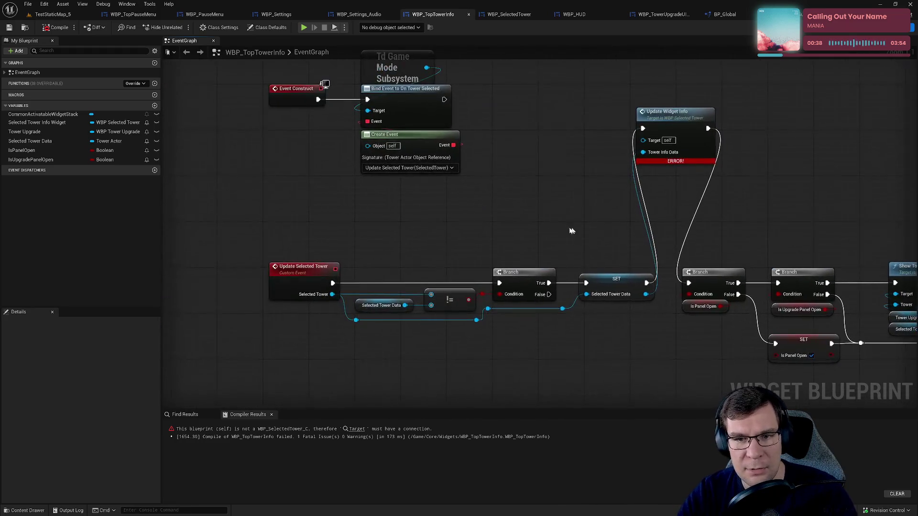
pyautogui.rightClick(539, 234)
pyautogui.write('selecte topwer')
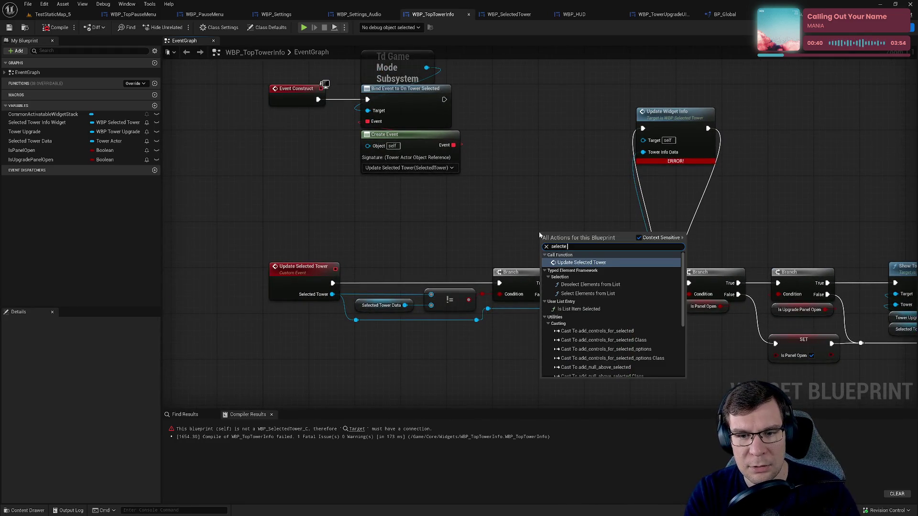
pyautogui.press('BackSpace')
pyautogui.press('BackSpace')
pyautogui.write('wer info w')
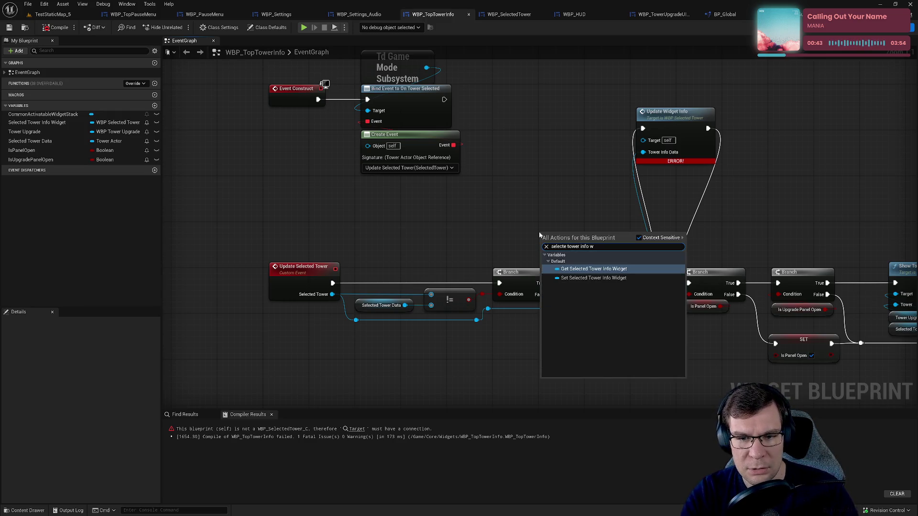
pyautogui.press('Return')
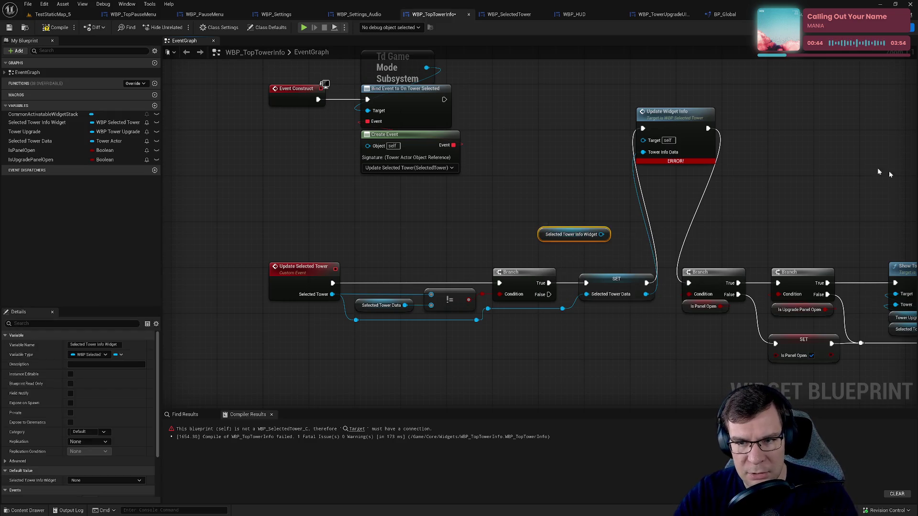
pyautogui.moveTo(601, 234); pyautogui.dragTo(644, 141)
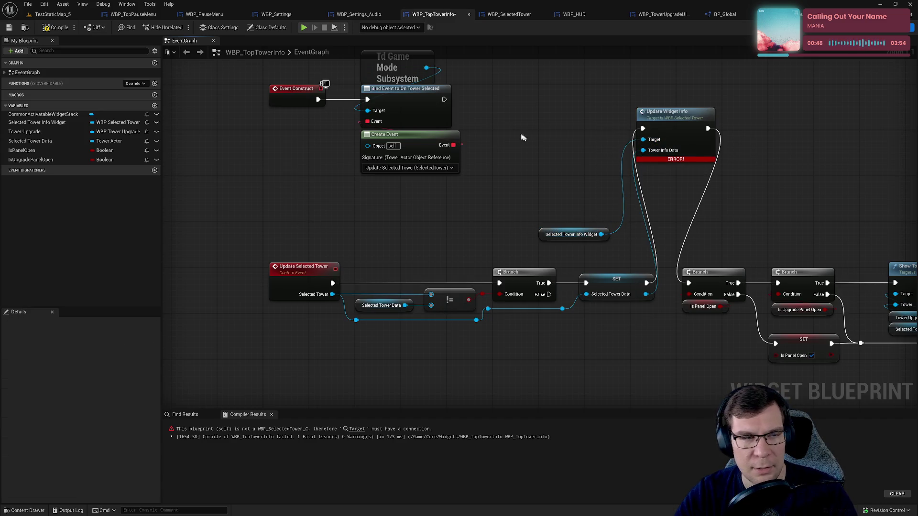
pyautogui.click(53, 28)
# Step: Playtest TestStaticMap_5: build a gun tower, open its upgrades, select the cannon tower, then stop
pyautogui.click(48, 14)
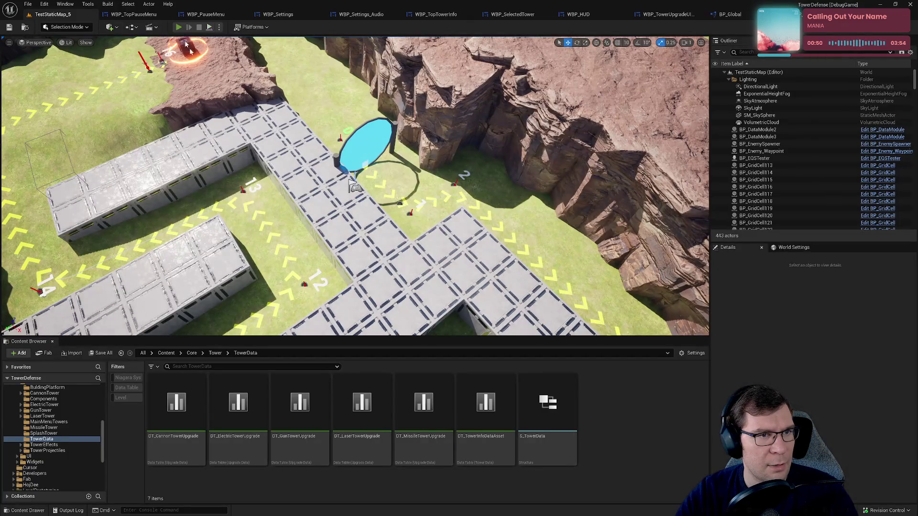
pyautogui.hotkey('alt', 'p')
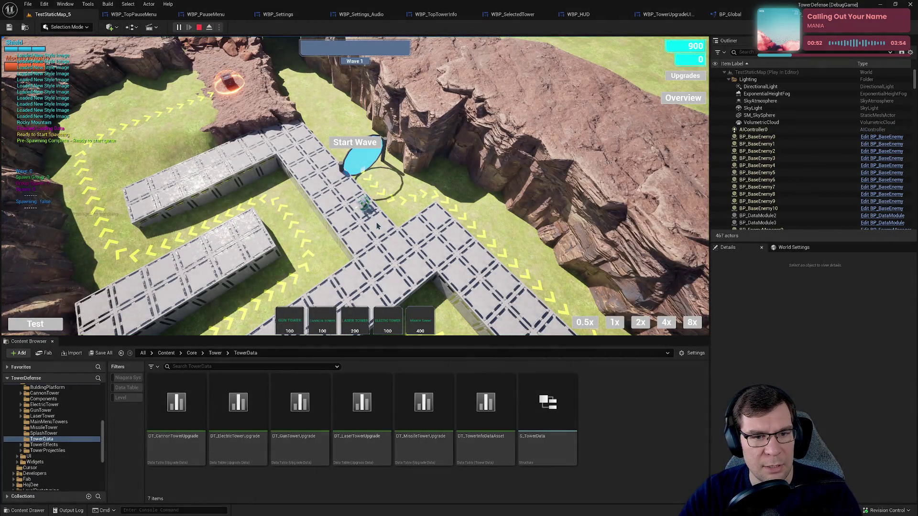
pyautogui.scroll(3, 377, 226)
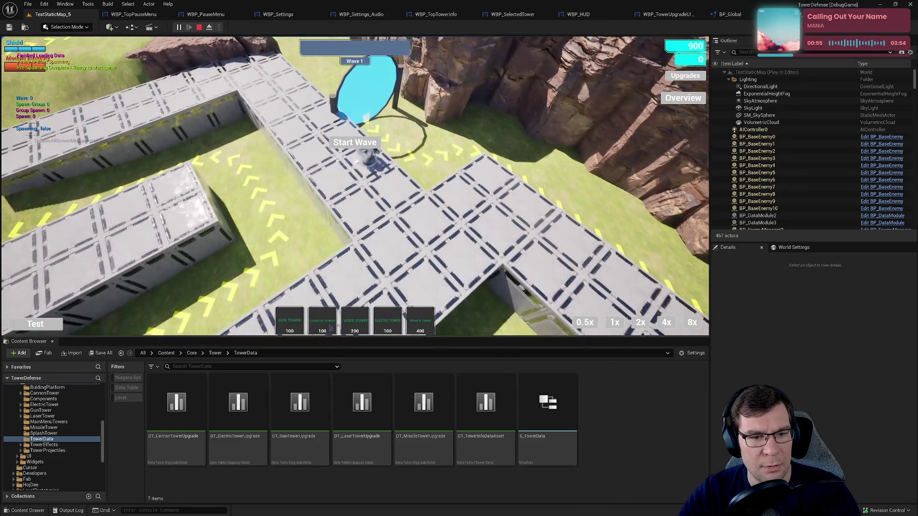
pyautogui.press('1')
pyautogui.click(399, 207)
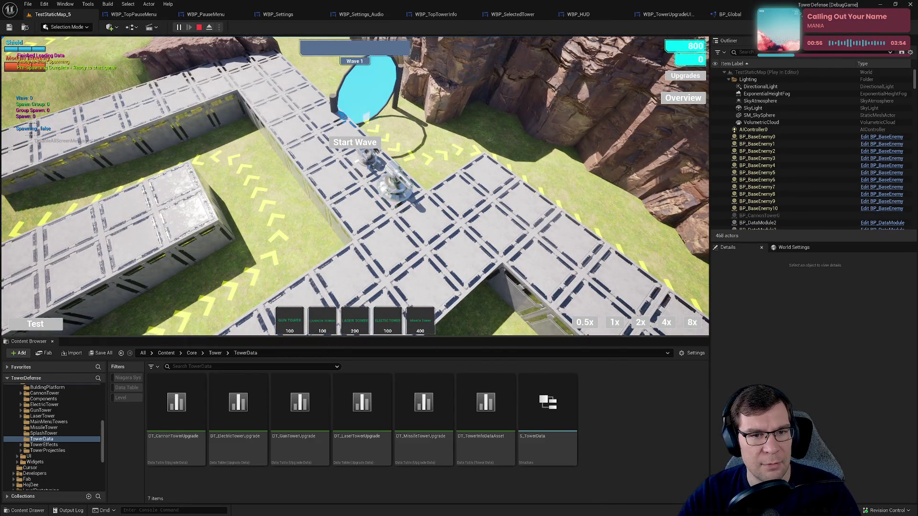
pyautogui.click(368, 161)
pyautogui.click(78, 268)
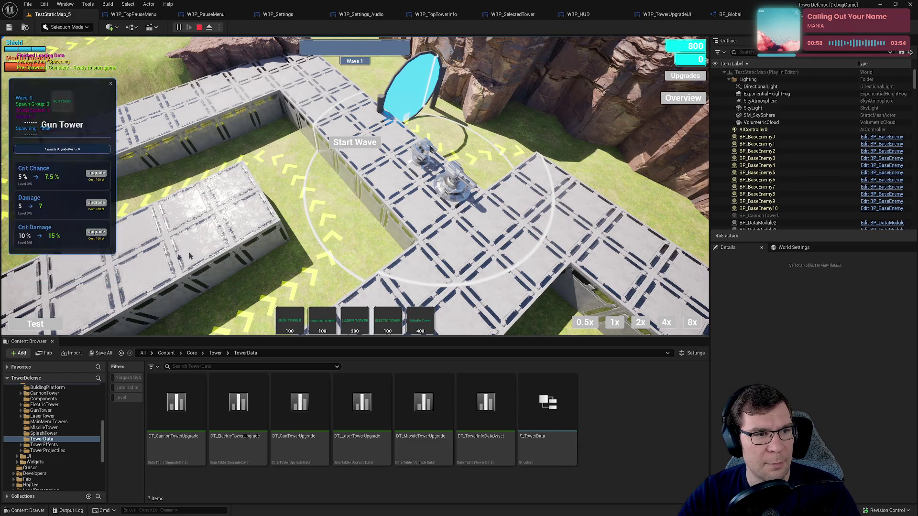
pyautogui.click(453, 188)
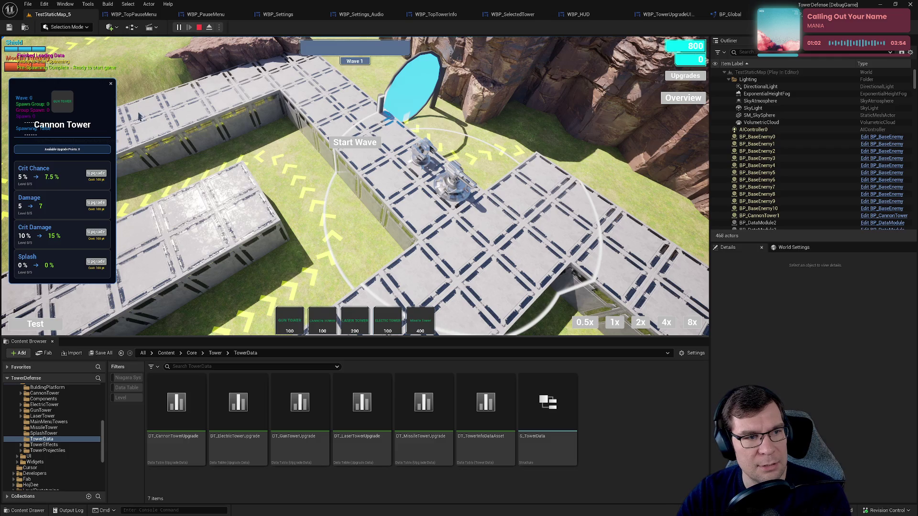
pyautogui.click(423, 158)
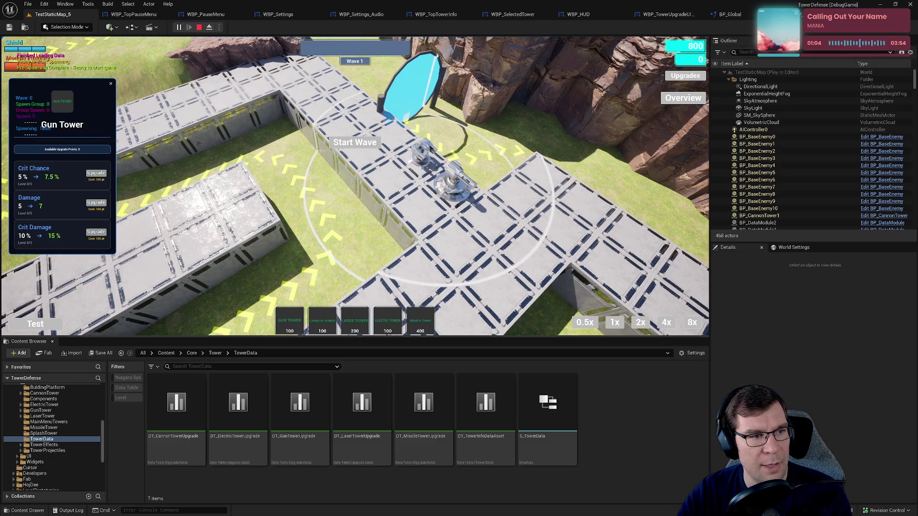
pyautogui.click(111, 84)
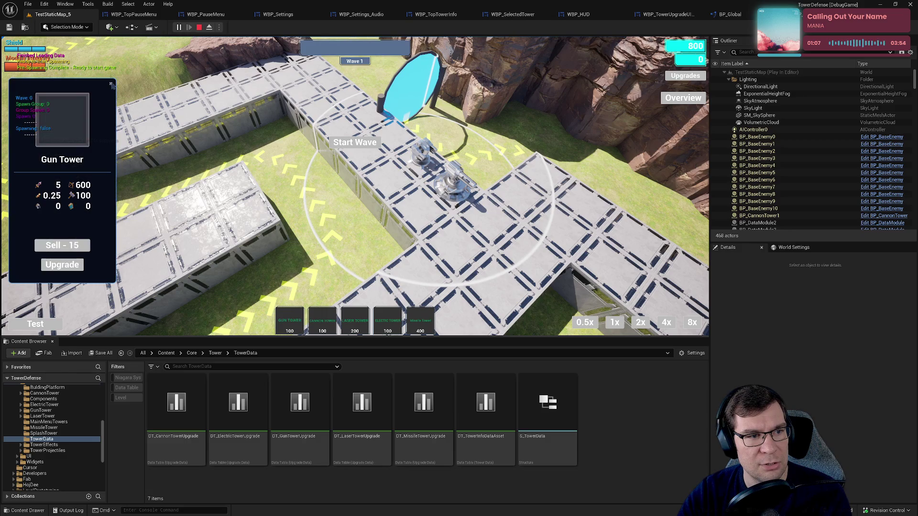
pyautogui.click(199, 27)
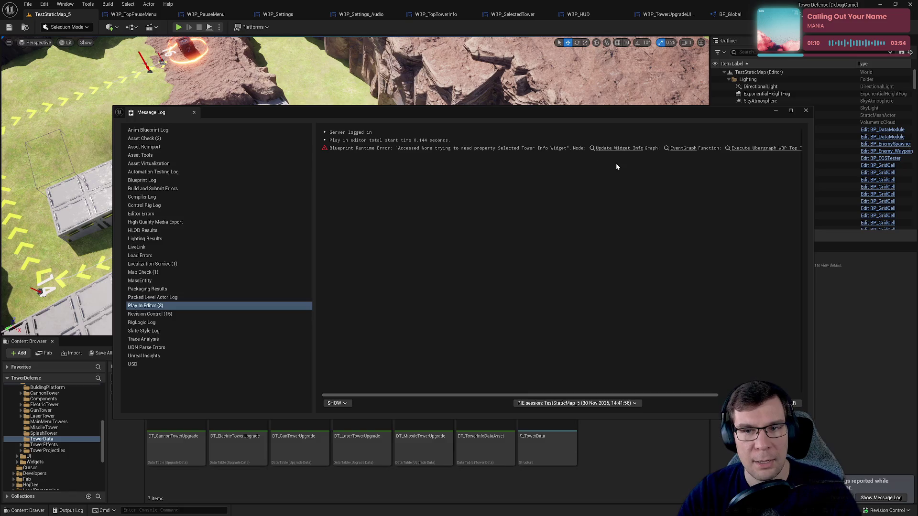
# Step: Follow the Accessed None error link to Update Widget Info and close the Message Log
pyautogui.moveTo(605, 116); pyautogui.dragTo(434, 127)
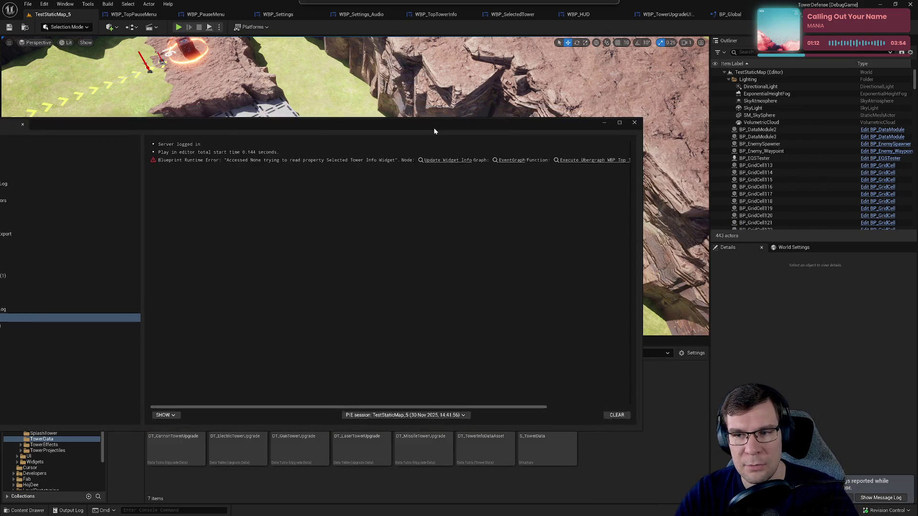
pyautogui.click(441, 160)
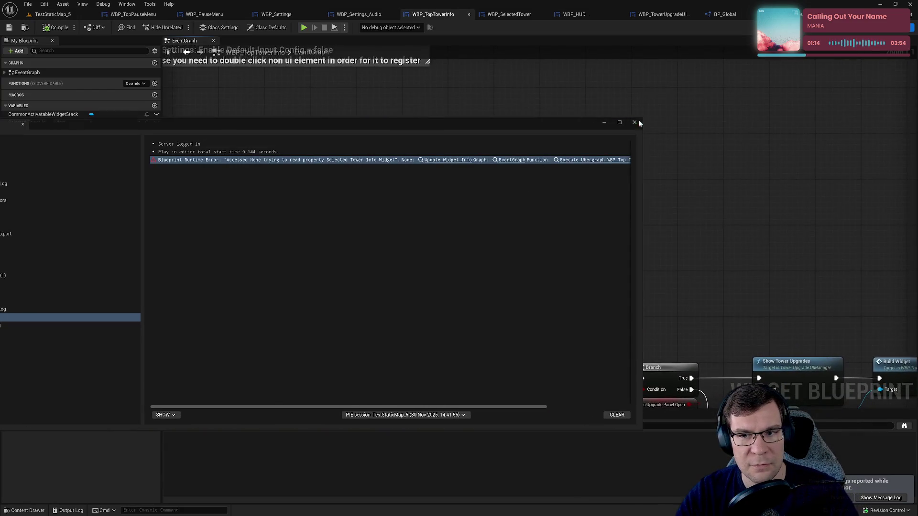
pyautogui.click(635, 122)
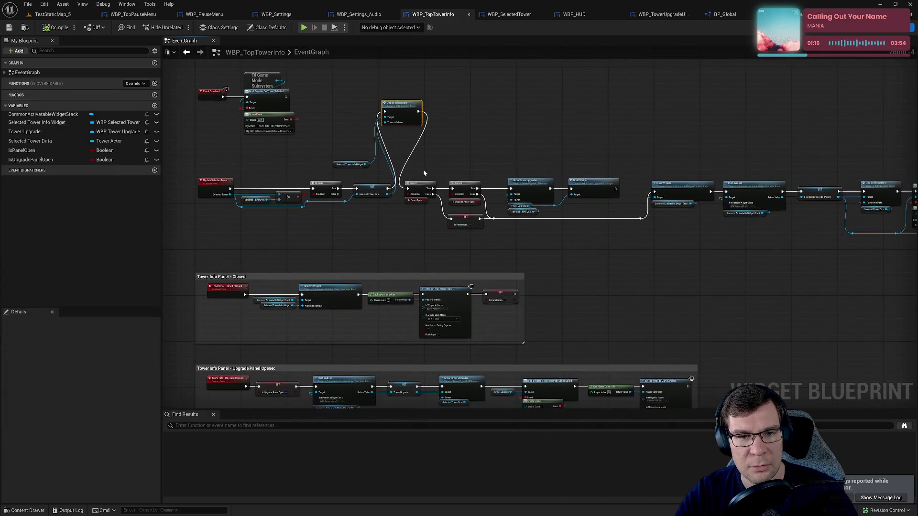
# Step: Marquee-select the Branch and Show Tower Upgrades row and shift it to the right
pyautogui.moveTo(423, 173)
pyautogui.mouseDown()
pyautogui.moveTo(856, 247)
pyautogui.moveTo(752, 285)
pyautogui.mouseUp()
pyautogui.scroll(5, 693, 205)
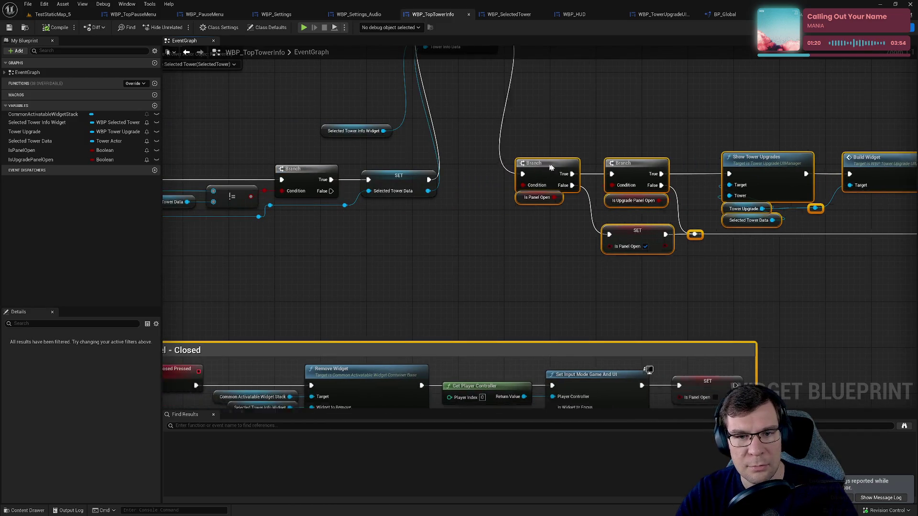
pyautogui.scroll(-3, 552, 260)
pyautogui.click(553, 259)
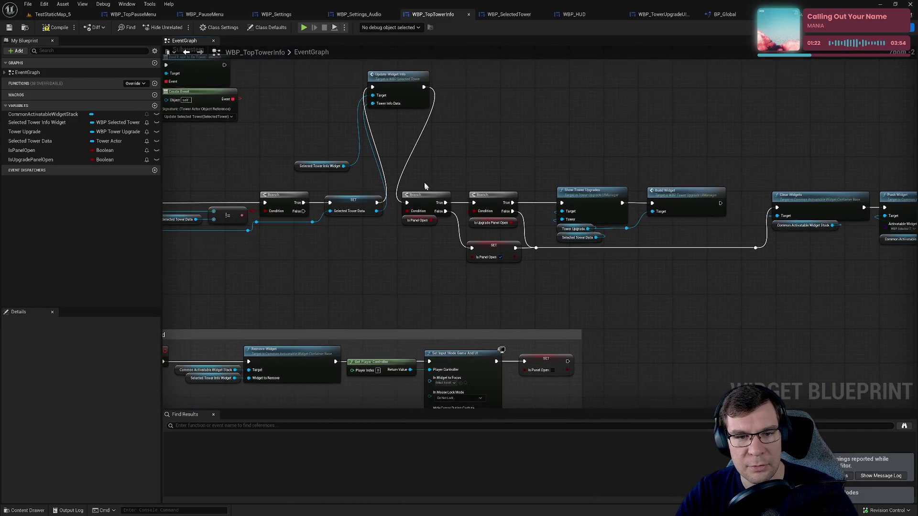
pyautogui.moveTo(424, 186)
pyautogui.mouseDown()
pyautogui.moveTo(785, 302)
pyautogui.moveTo(715, 318)
pyautogui.moveTo(804, 337)
pyautogui.moveTo(813, 321)
pyautogui.moveTo(795, 328)
pyautogui.mouseUp()
pyautogui.scroll(2, 804, 337)
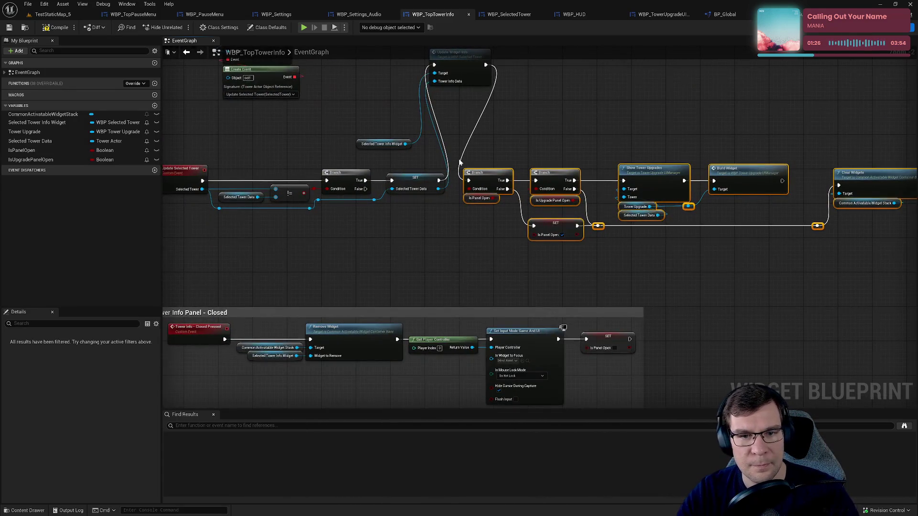
pyautogui.press('Right')
pyautogui.press('Right')
pyautogui.press('Right')
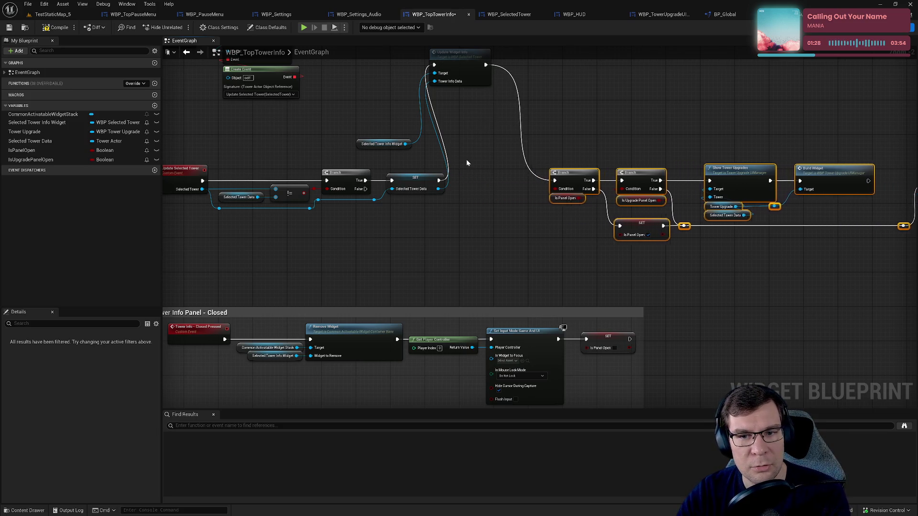
pyautogui.press('Right')
pyautogui.press('Right')
pyautogui.press('Right')
# Step: Insert Update Widget Info into the exec line between SET and Branch, then compile and save
pyautogui.click(371, 144)
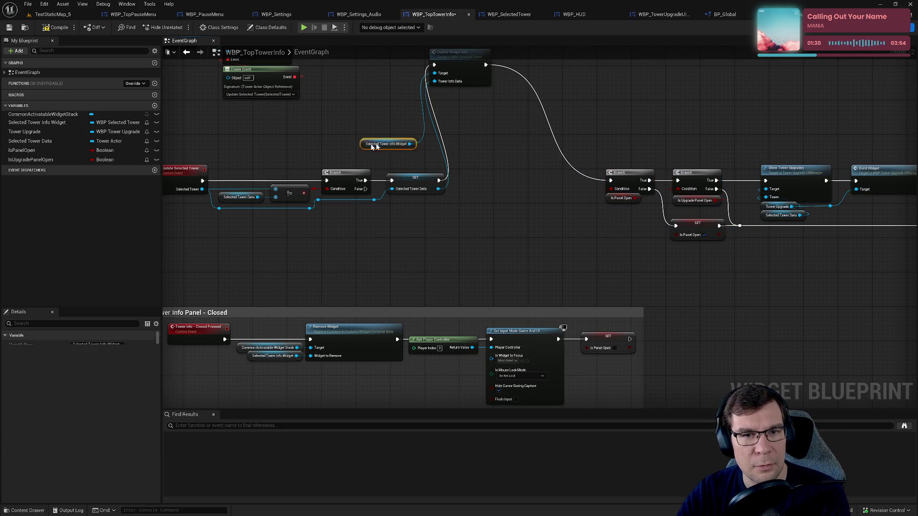
pyautogui.moveTo(372, 145); pyautogui.dragTo(432, 94)
pyautogui.keyDown('shift'); pyautogui.click(456, 60); pyautogui.keyUp('shift')
pyautogui.moveTo(455, 60)
pyautogui.mouseDown()
pyautogui.moveTo(472, 88)
pyautogui.moveTo(489, 176)
pyautogui.mouseUp()
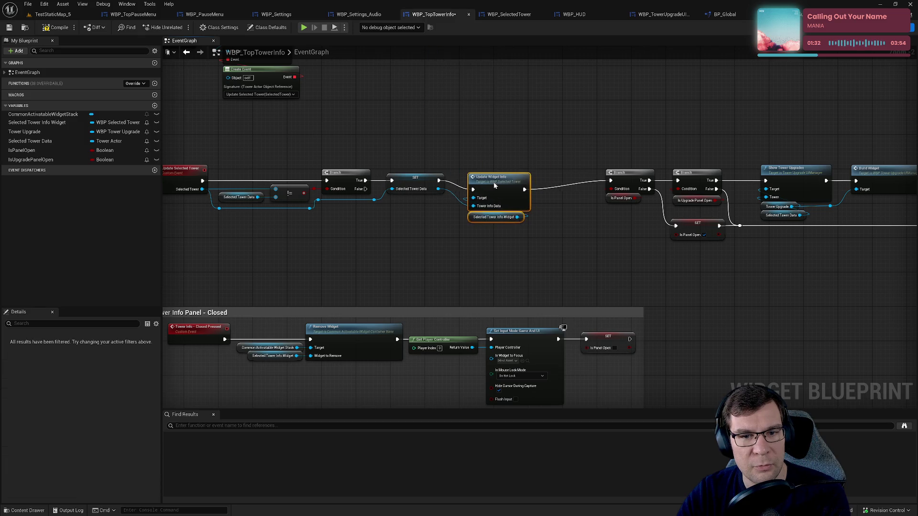
pyautogui.click(464, 138)
pyautogui.moveTo(465, 137)
pyautogui.mouseDown()
pyautogui.moveTo(541, 102)
pyautogui.moveTo(597, 106)
pyautogui.moveTo(478, 90)
pyautogui.mouseUp()
pyautogui.click(56, 27)
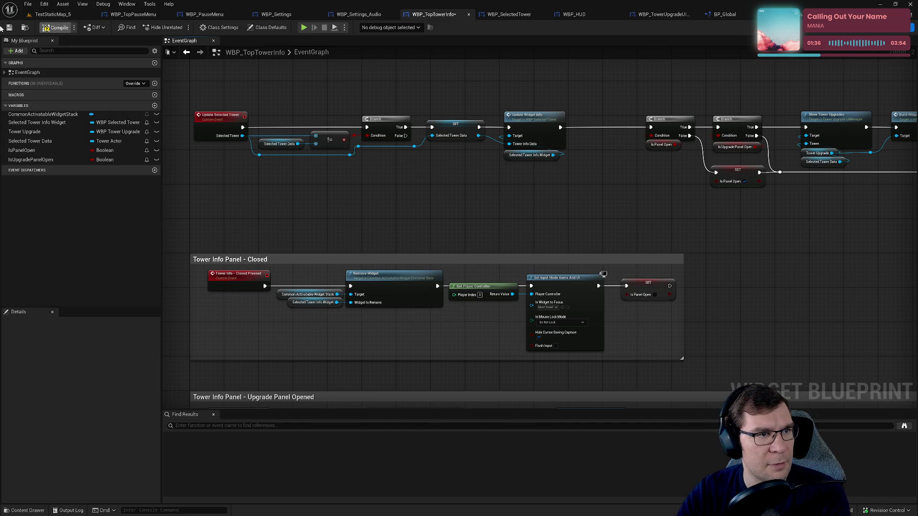
pyautogui.click(9, 27)
# Step: Tidy the top row of Branch nodes by moving them left, and save
pyautogui.scroll(-4, 330, 161)
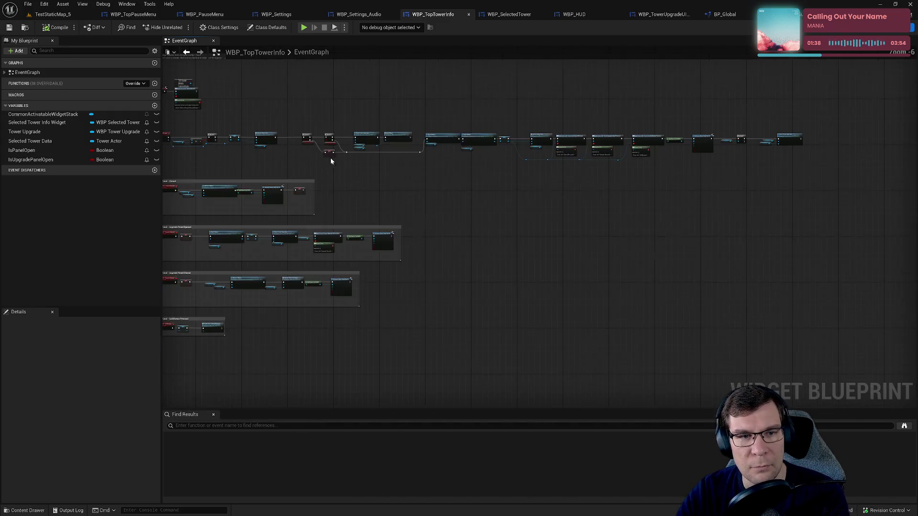
pyautogui.moveTo(314, 114); pyautogui.dragTo(804, 175)
pyautogui.scroll(6, 596, 139)
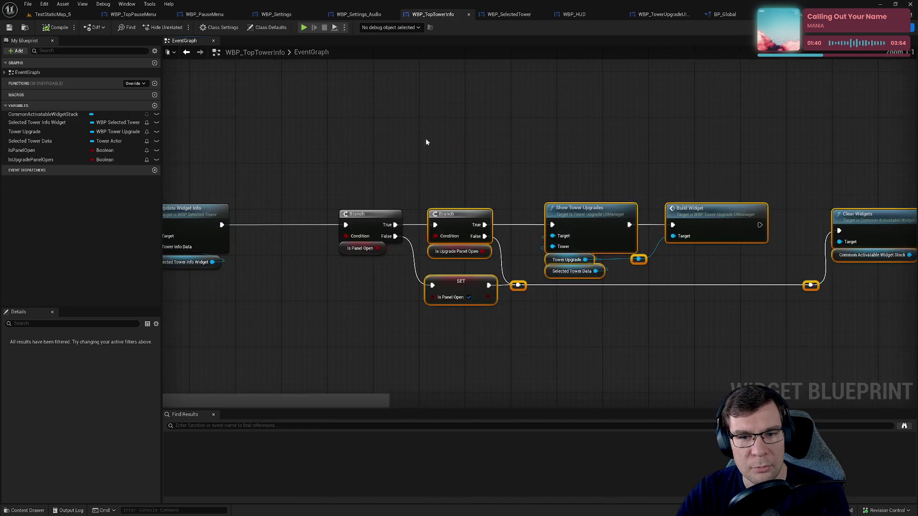
pyautogui.moveTo(720, 211); pyautogui.dragTo(673, 211)
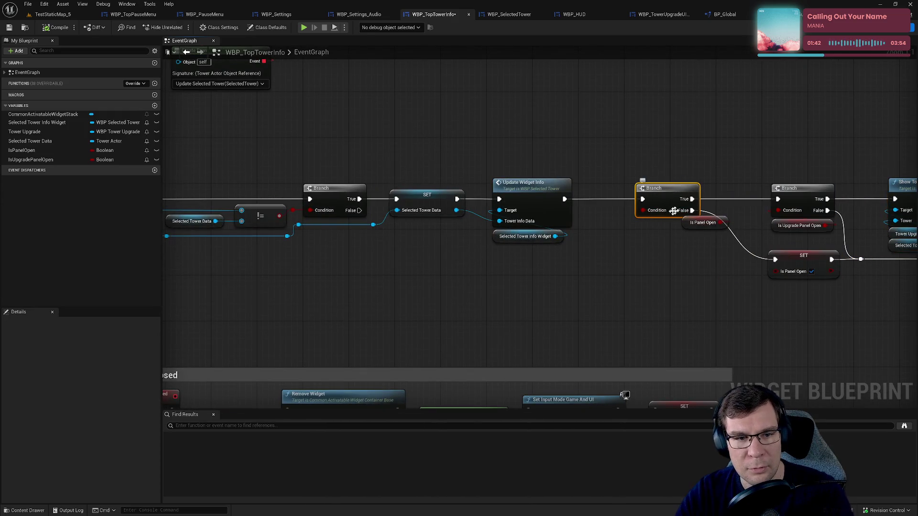
pyautogui.hotkey('ctrl', 's')
pyautogui.scroll(-6, 682, 247)
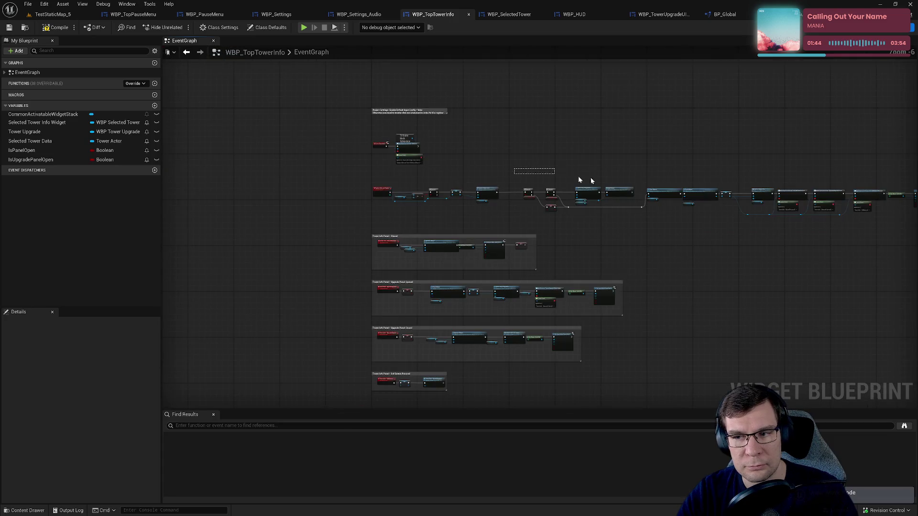
pyautogui.moveTo(381, 168)
pyautogui.mouseDown()
pyautogui.moveTo(903, 235)
pyautogui.moveTo(883, 225)
pyautogui.mouseUp()
pyautogui.scroll(6, 500, 227)
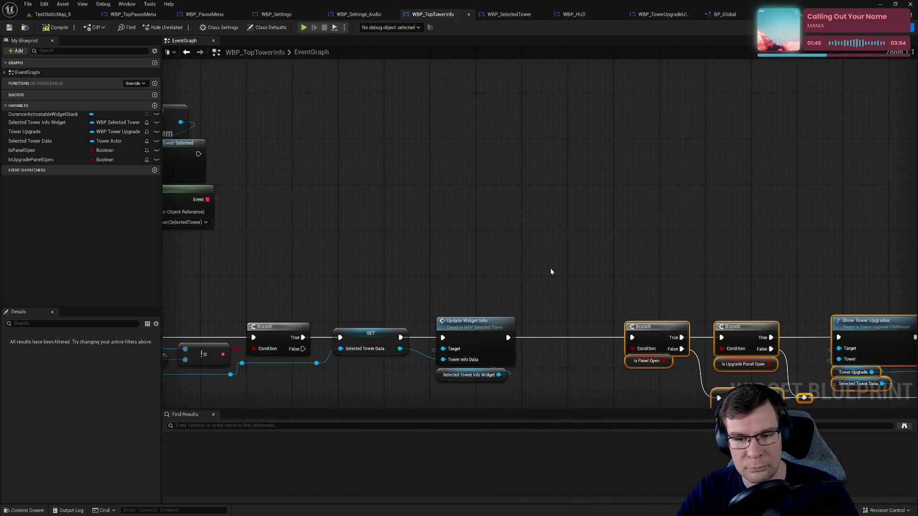
pyautogui.press('Left')
pyautogui.press('Left')
pyautogui.press('Left')
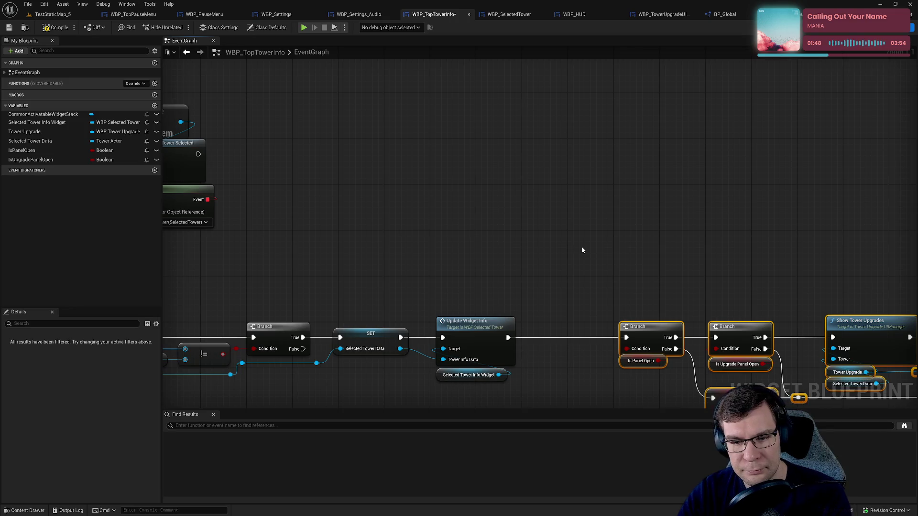
pyautogui.press('Left')
pyautogui.press('Left')
pyautogui.press('Left')
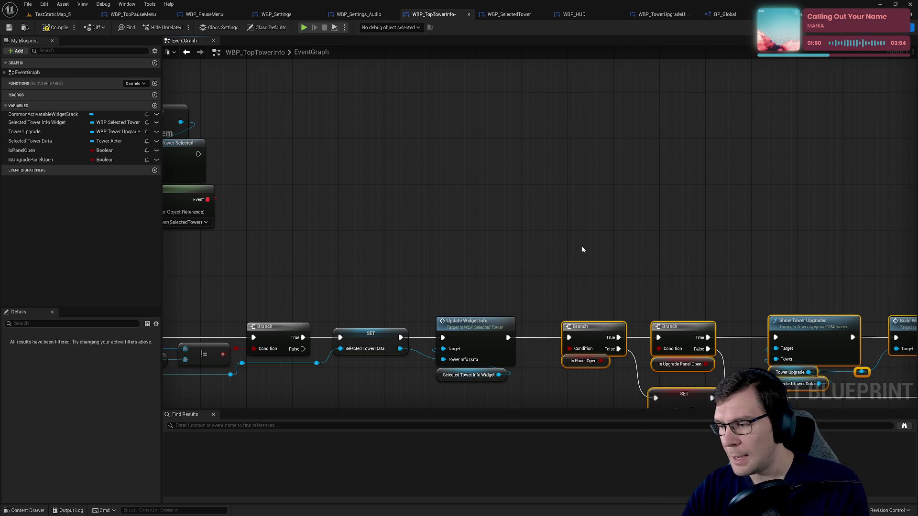
pyautogui.press('Left')
# Step: Review the Update Selected Tower event and its != comparison node, then save again
pyautogui.moveTo(581, 250); pyautogui.dragTo(653, 131)
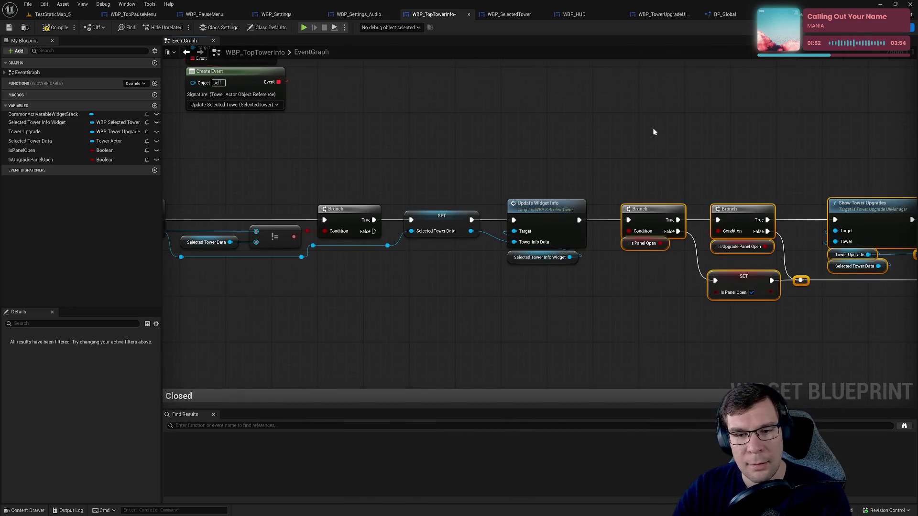
pyautogui.click(595, 106)
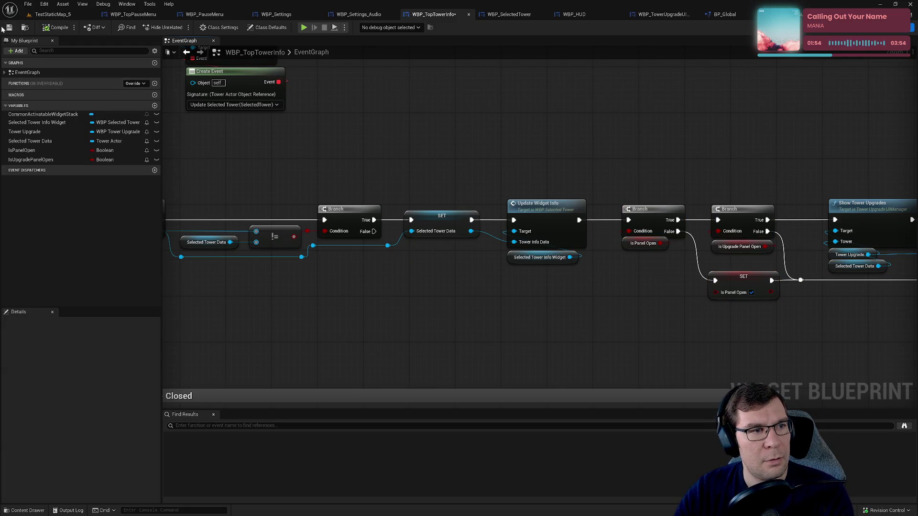
pyautogui.moveTo(440, 168); pyautogui.dragTo(489, 105)
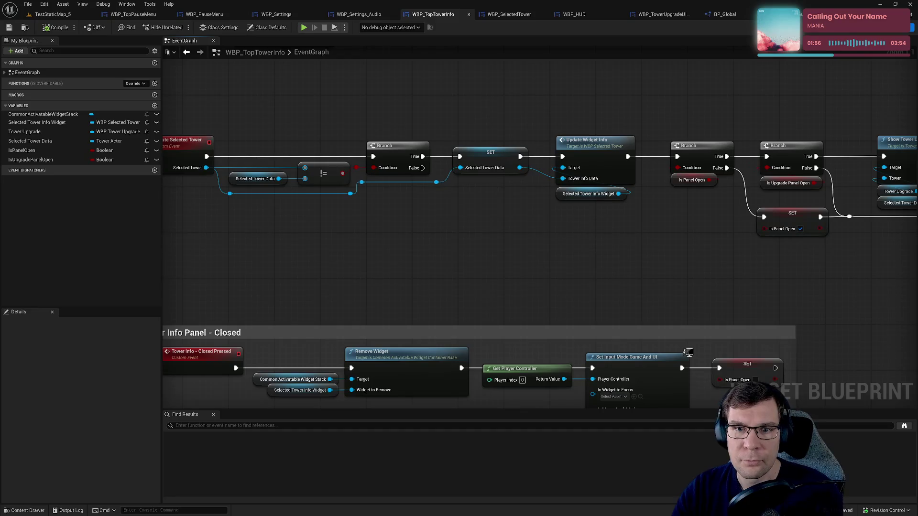
pyautogui.moveTo(546, 212); pyautogui.dragTo(670, 219)
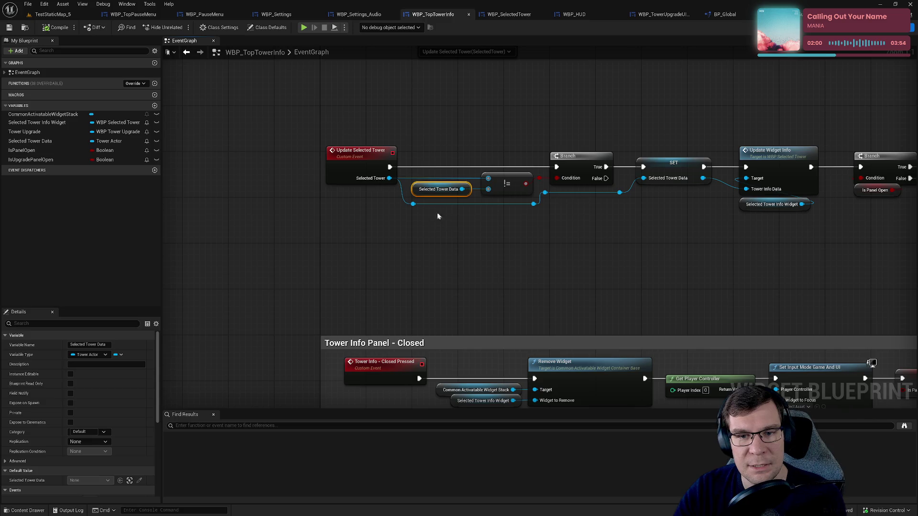
pyautogui.moveTo(524, 214); pyautogui.dragTo(482, 192)
pyautogui.moveTo(478, 287)
pyautogui.mouseDown()
pyautogui.moveTo(422, 310)
pyautogui.moveTo(517, 253)
pyautogui.mouseUp()
pyautogui.moveTo(472, 143)
pyautogui.mouseDown()
pyautogui.moveTo(495, 259)
pyautogui.moveTo(496, 228)
pyautogui.moveTo(523, 251)
pyautogui.mouseUp()
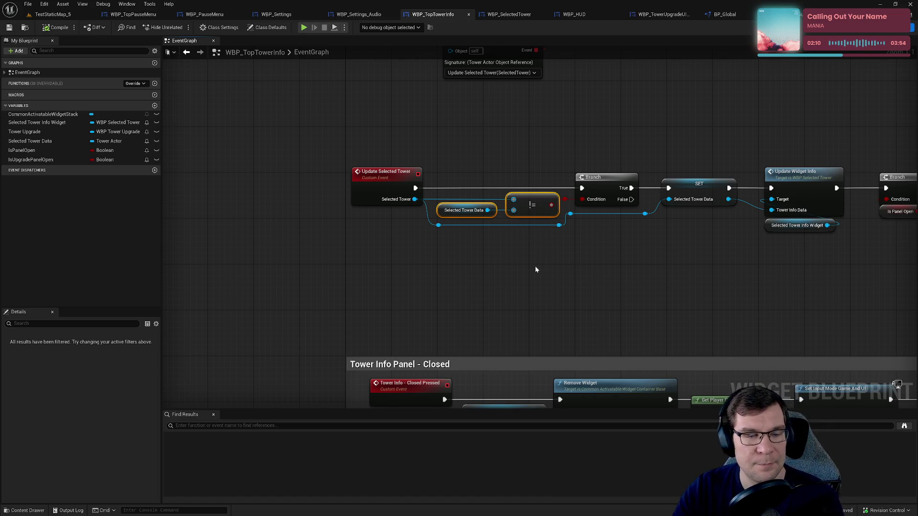
pyautogui.moveTo(462, 158); pyautogui.dragTo(538, 319)
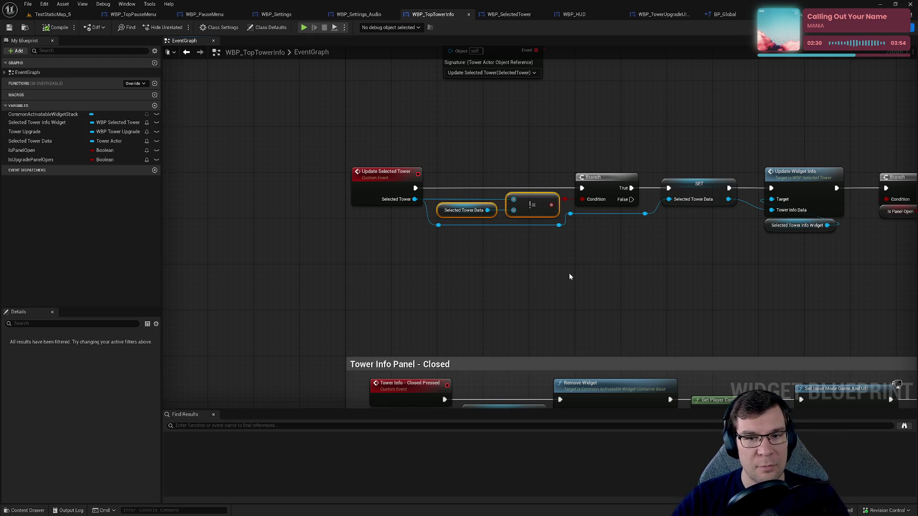
pyautogui.click(9, 27)
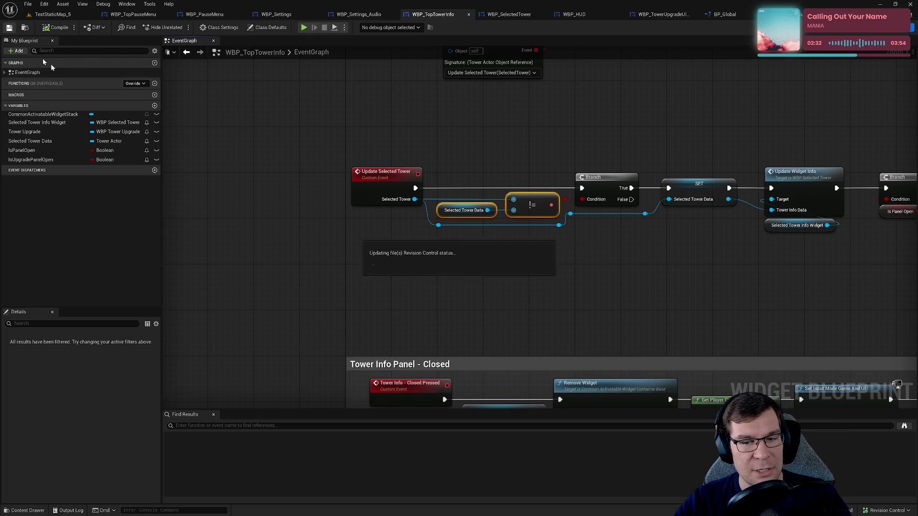
pyautogui.moveTo(675, 129)
pyautogui.mouseDown()
pyautogui.moveTo(414, 119)
pyautogui.moveTo(685, 133)
pyautogui.mouseUp()
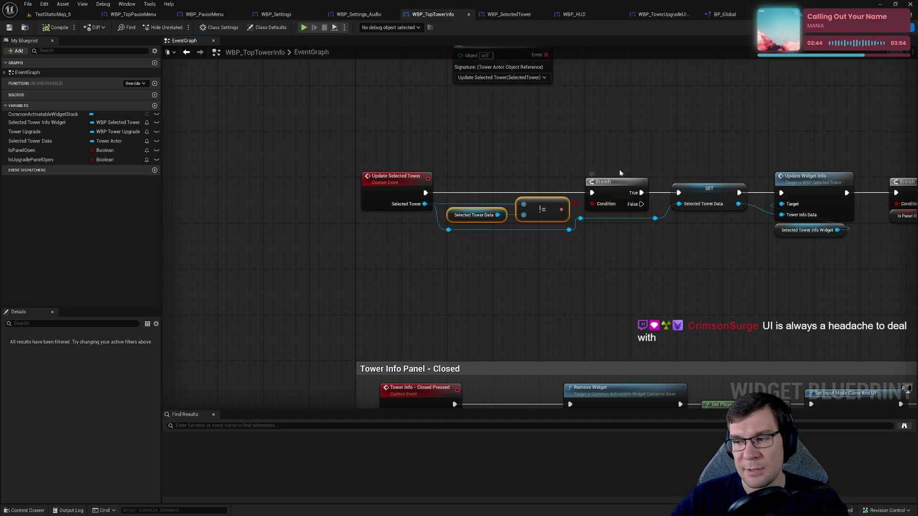
# Step: Inspect the Branch, SET and Update Widget Info nodes around the Update Selected Tower event
pyautogui.moveTo(618, 162); pyautogui.dragTo(361, 166)
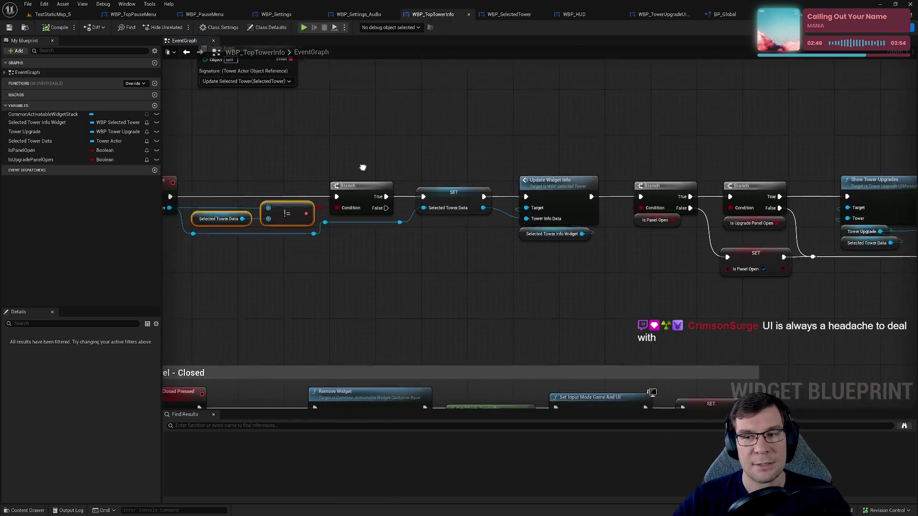
pyautogui.scroll(-3, 557, 308)
pyautogui.moveTo(426, 145); pyautogui.dragTo(701, 244)
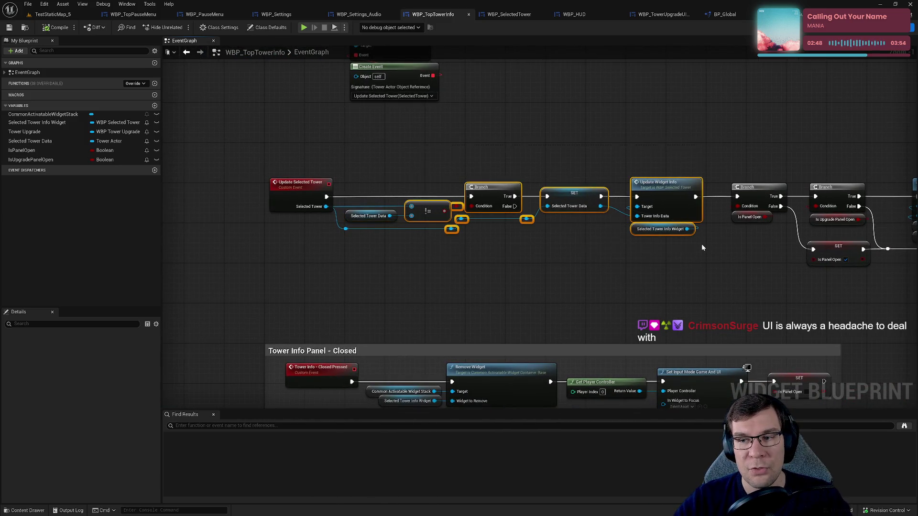
pyautogui.scroll(3, 342, 176)
pyautogui.click(298, 125)
pyautogui.moveTo(297, 125); pyautogui.dragTo(530, 130)
pyautogui.moveTo(492, 260); pyautogui.dragTo(241, 265)
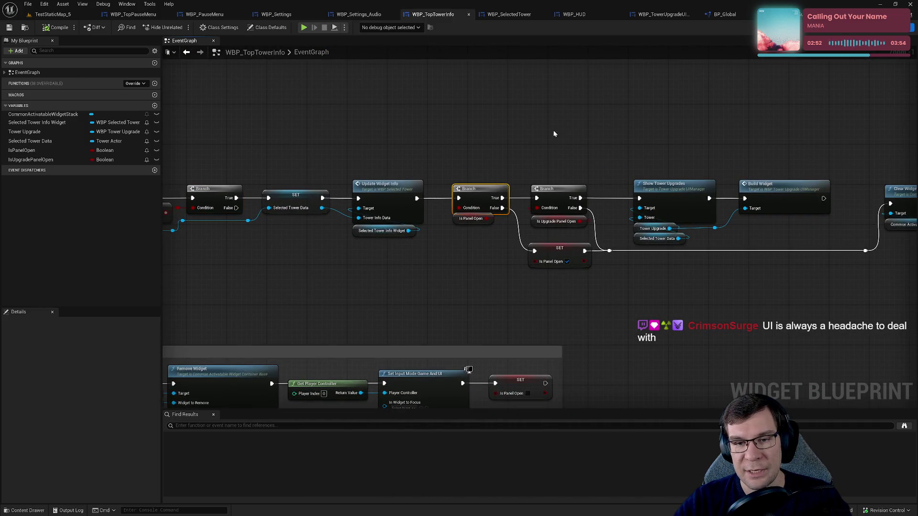
pyautogui.moveTo(550, 127)
pyautogui.mouseDown()
pyautogui.moveTo(504, 302)
pyautogui.moveTo(600, 253)
pyautogui.moveTo(617, 292)
pyautogui.moveTo(474, 289)
pyautogui.mouseUp()
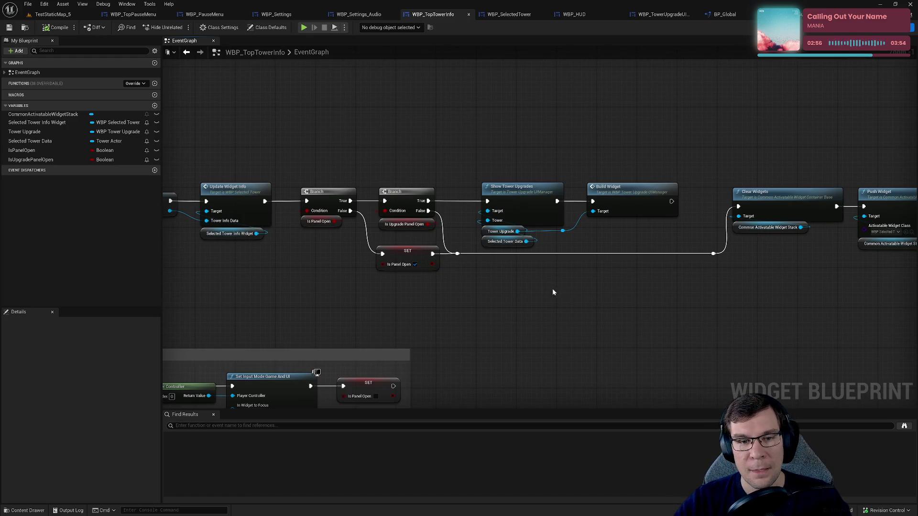
pyautogui.moveTo(552, 289)
pyautogui.mouseDown()
pyautogui.moveTo(681, 307)
pyautogui.moveTo(815, 299)
pyautogui.mouseUp()
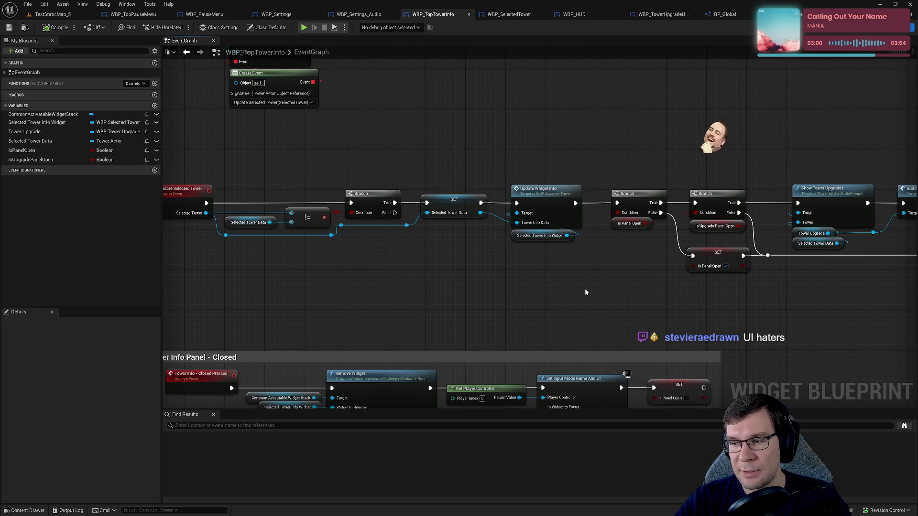
pyautogui.moveTo(586, 292); pyautogui.dragTo(707, 266)
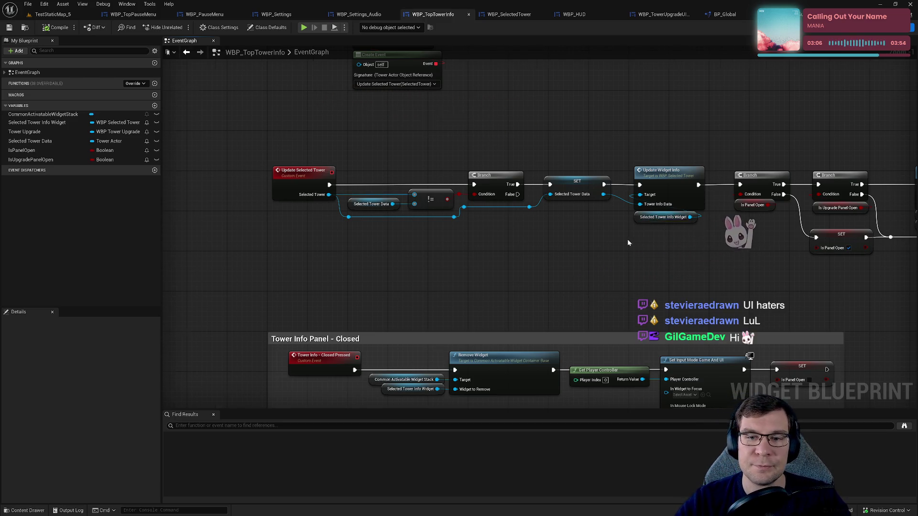
pyautogui.scroll(1, 627, 243)
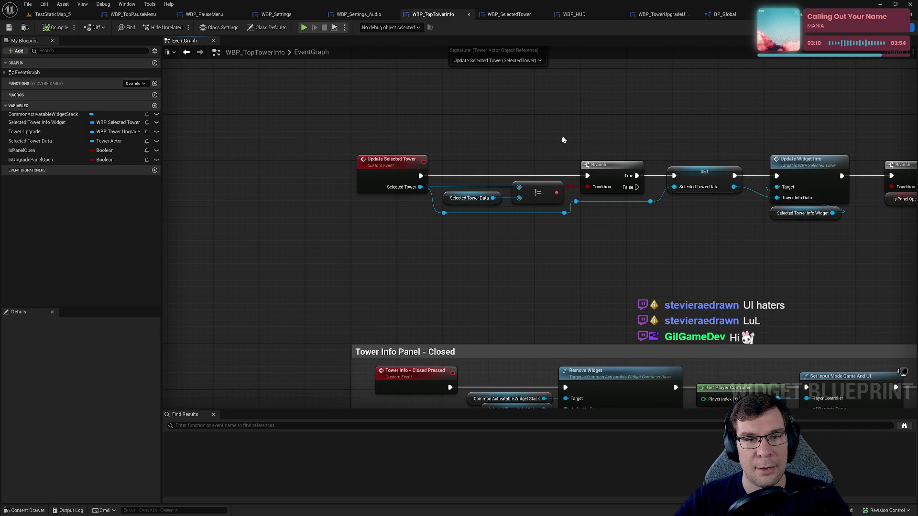
pyautogui.moveTo(276, 137); pyautogui.dragTo(669, 276)
pyautogui.click(625, 107)
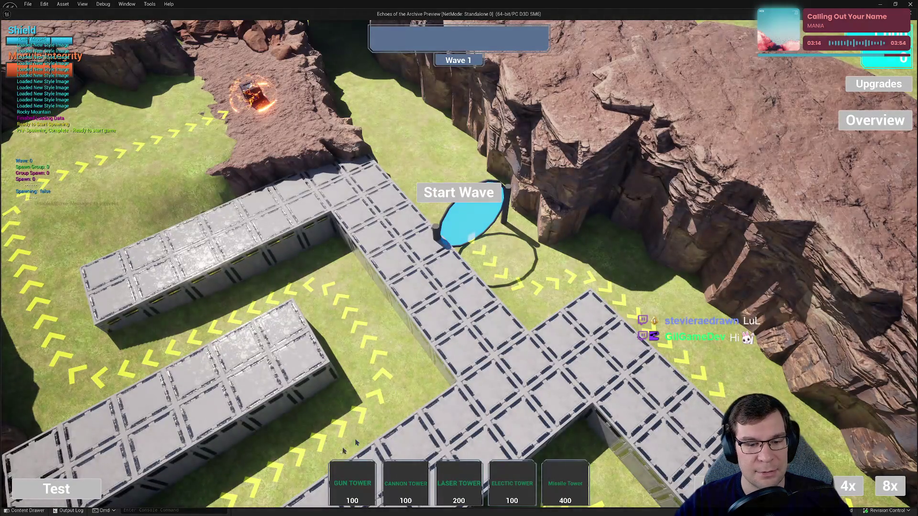
# Step: Place a Gun Tower and a Cannon Tower, then open the Cannon Tower's upgrade list
pyautogui.click(446, 275)
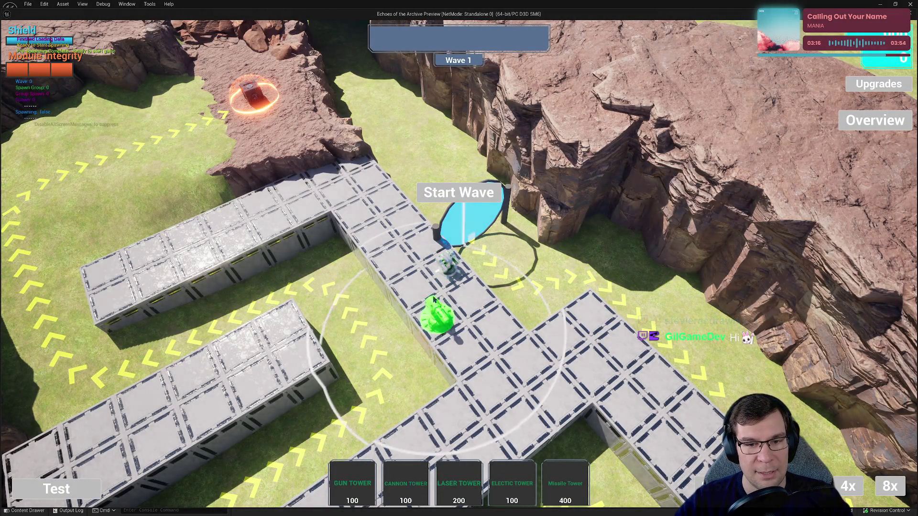
pyautogui.click(474, 300)
pyautogui.click(447, 265)
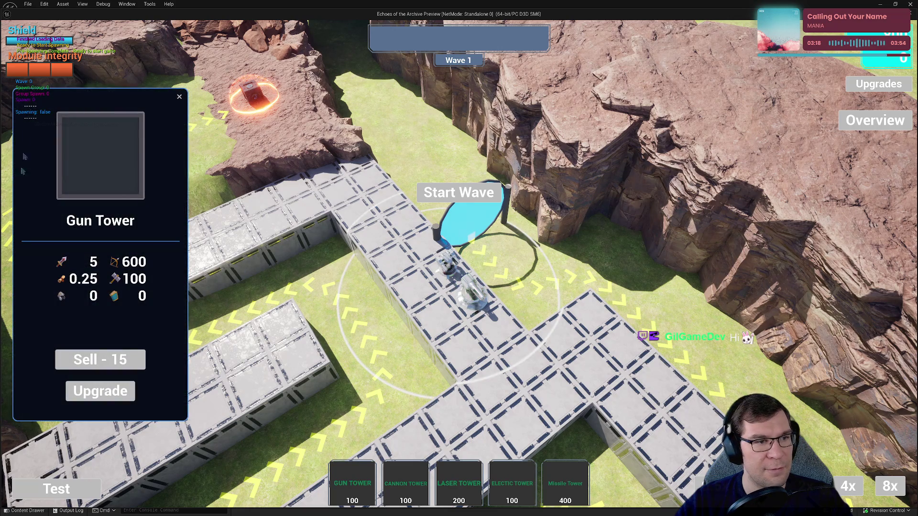
pyautogui.click(478, 301)
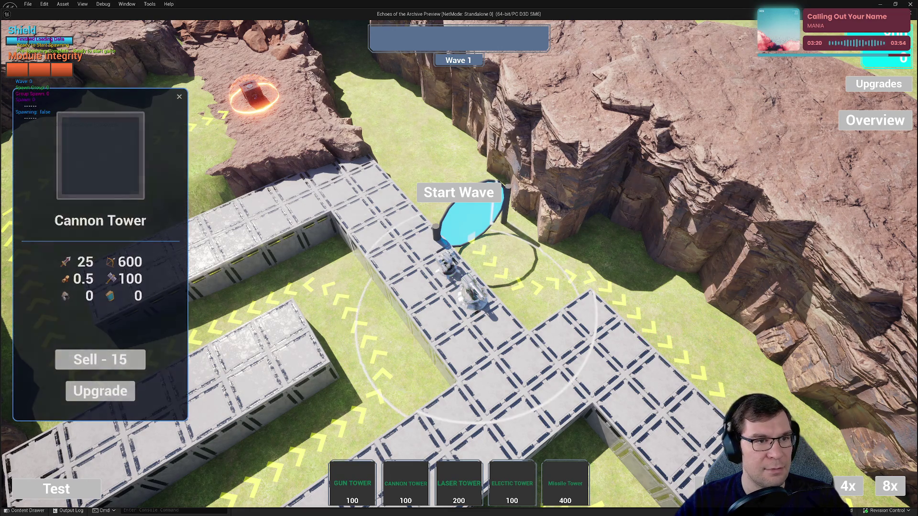
pyautogui.click(126, 390)
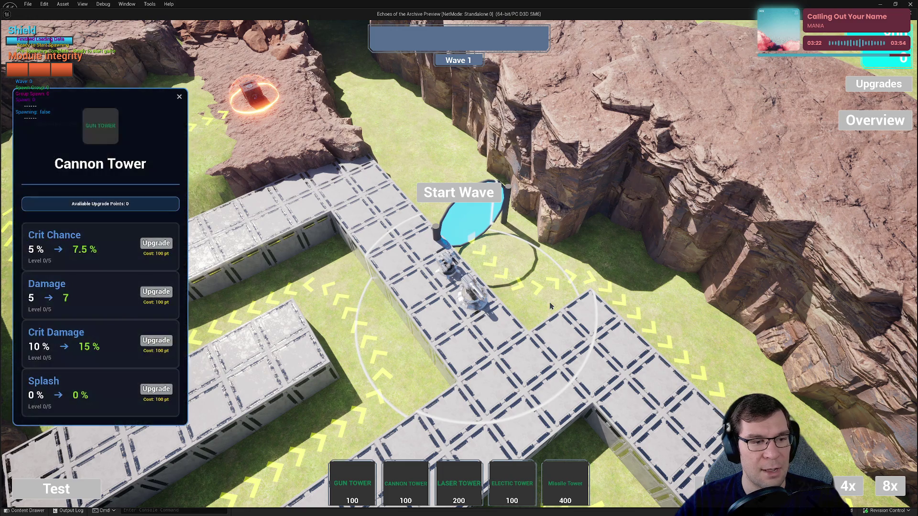
# Step: Alternate selection between the Gun and Cannon towers to check panel switching, then return to WBP_TopTowerInfo
pyautogui.click(441, 270)
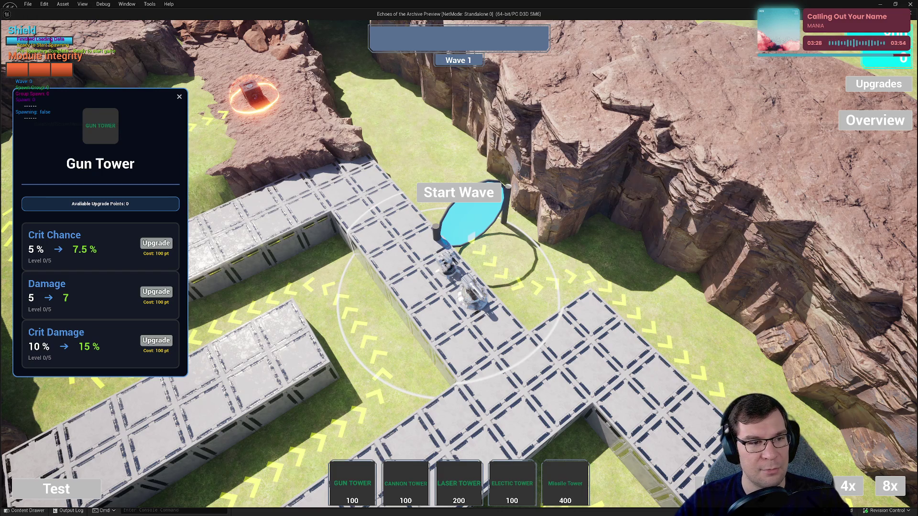
pyautogui.click(468, 298)
pyautogui.click(444, 263)
pyautogui.click(468, 295)
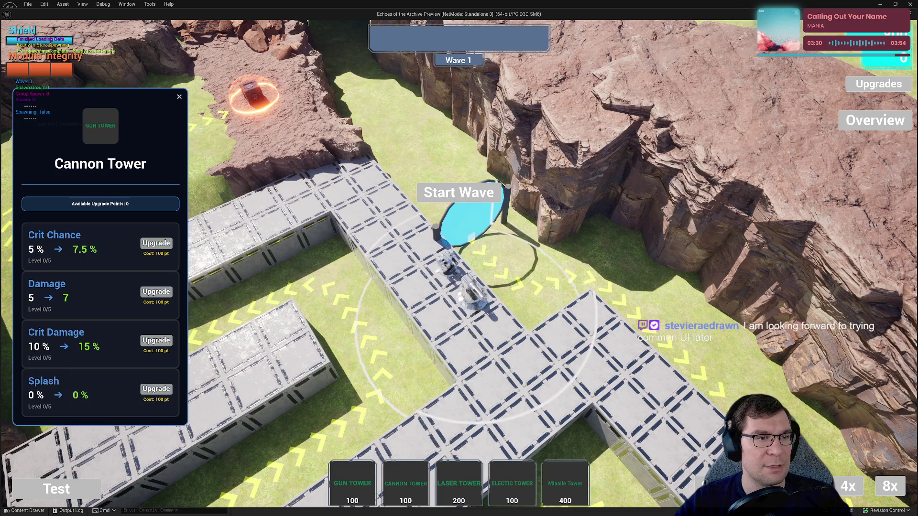
pyautogui.click(444, 264)
pyautogui.click(468, 295)
pyautogui.click(445, 263)
pyautogui.click(444, 262)
pyautogui.click(444, 263)
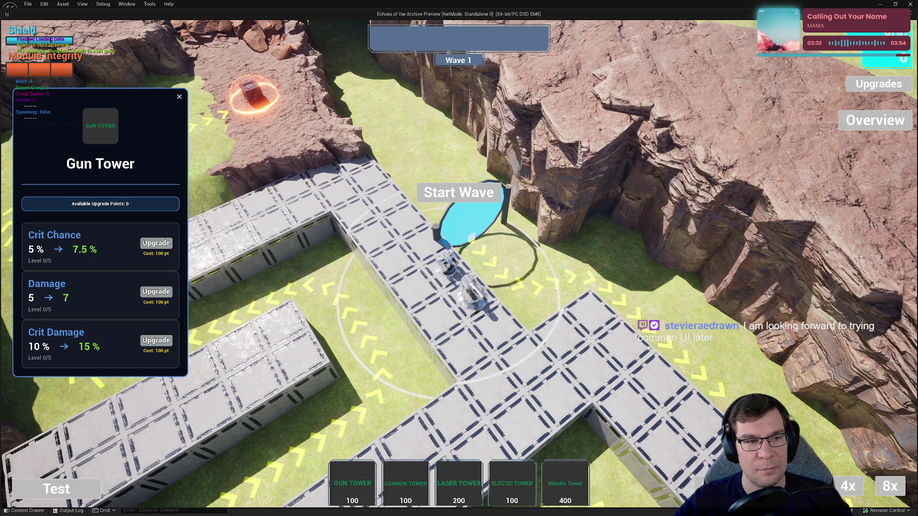
pyautogui.click(444, 263)
pyautogui.click(445, 263)
pyautogui.click(445, 263)
pyautogui.click(444, 263)
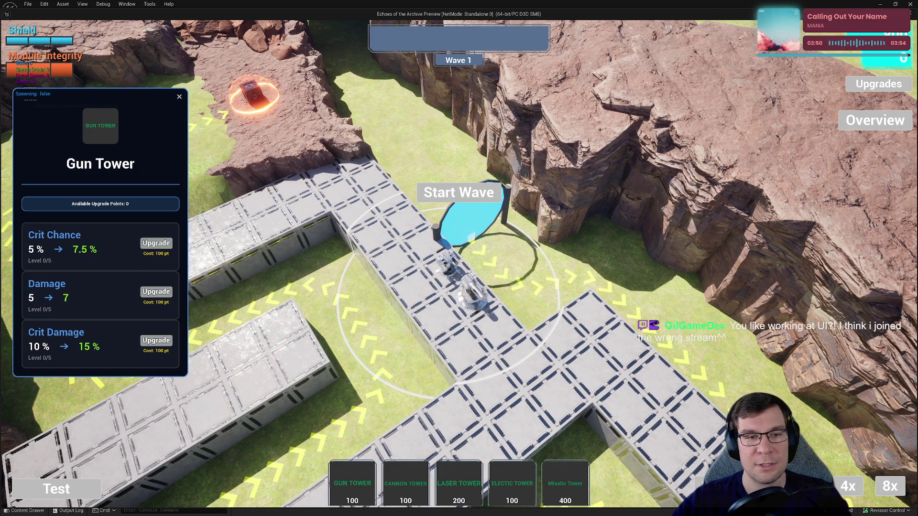
pyautogui.hotkey('alt', 'Tab')
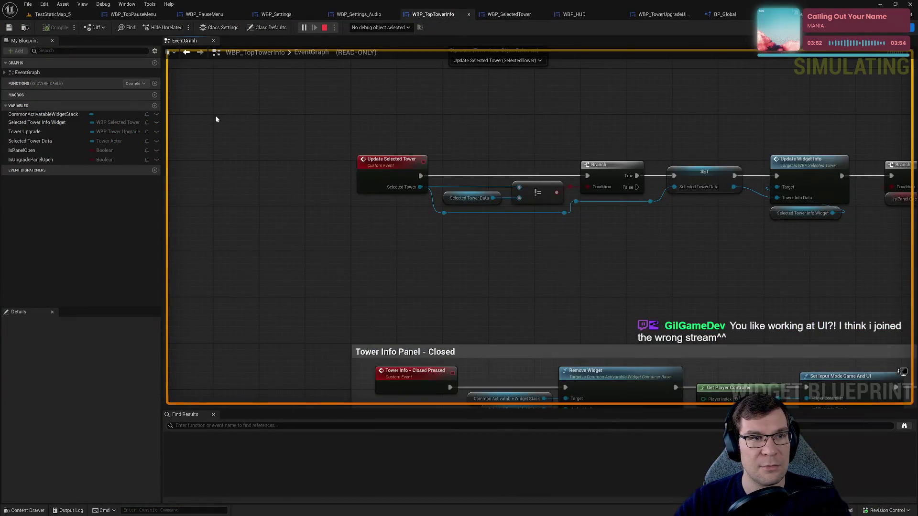
# Step: In the Designer, select CommonActivatableWidgetStack in the Hierarchy and review its Details
pyautogui.moveTo(186, 84); pyautogui.dragTo(265, 88)
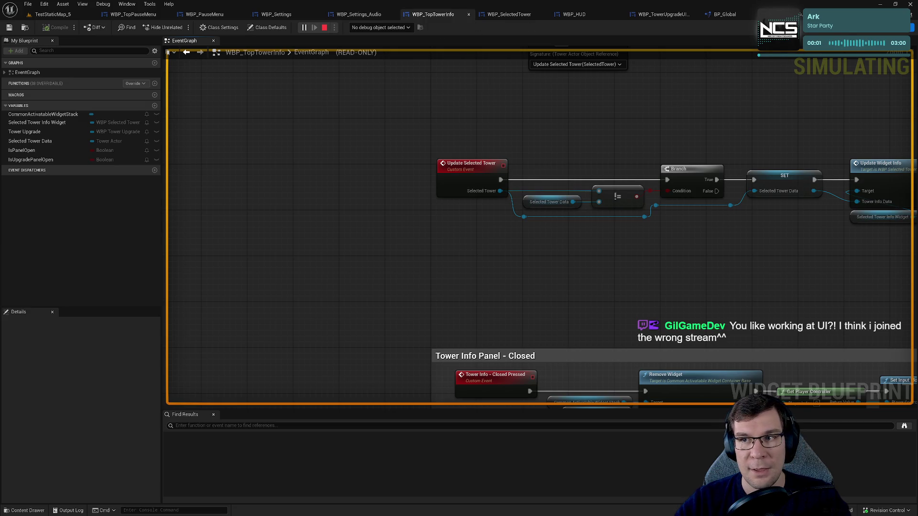
pyautogui.click(849, 31)
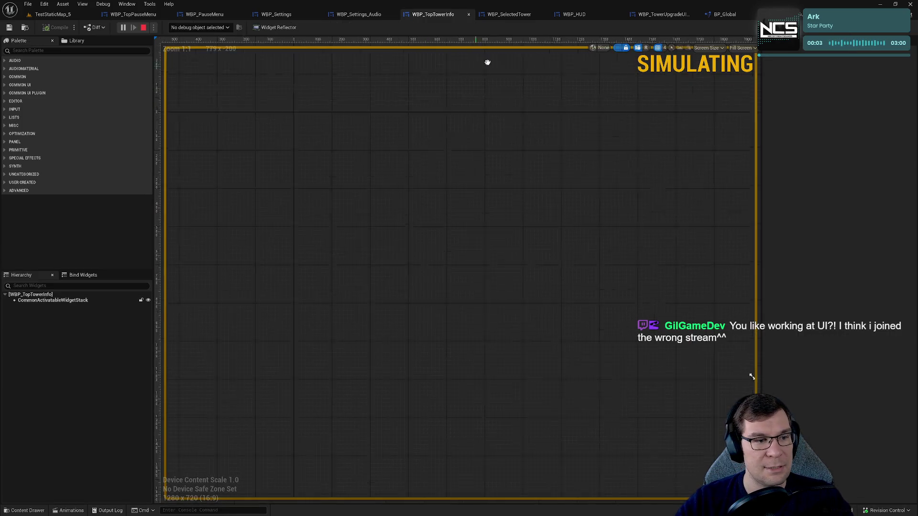
pyautogui.moveTo(335, 334)
pyautogui.mouseDown()
pyautogui.moveTo(437, 338)
pyautogui.moveTo(401, 226)
pyautogui.moveTo(387, 234)
pyautogui.moveTo(362, 227)
pyautogui.mouseUp()
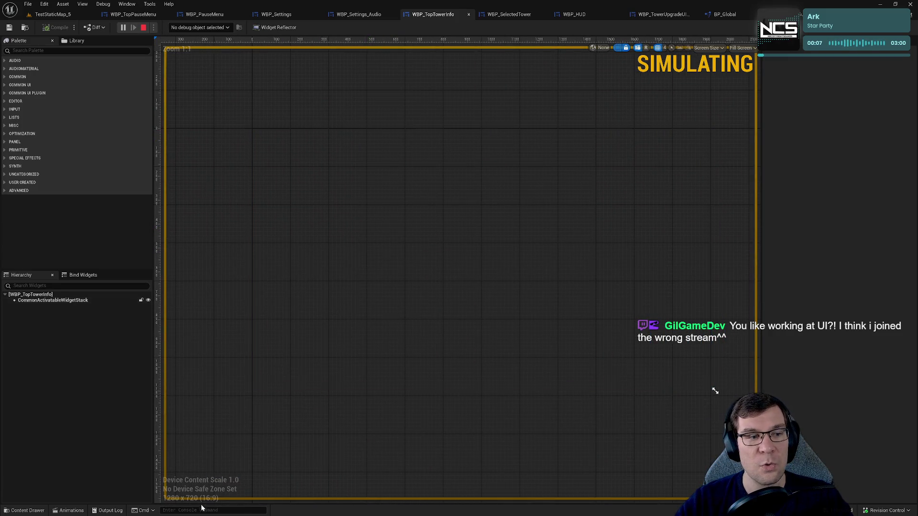
pyautogui.click(78, 300)
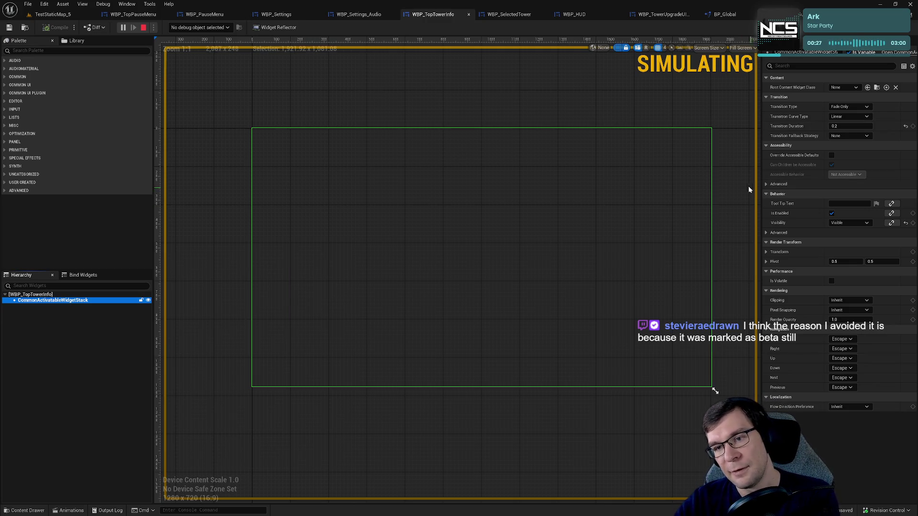
pyautogui.moveTo(743, 179)
pyautogui.mouseDown()
pyautogui.moveTo(729, 188)
pyautogui.moveTo(735, 183)
pyautogui.mouseUp()
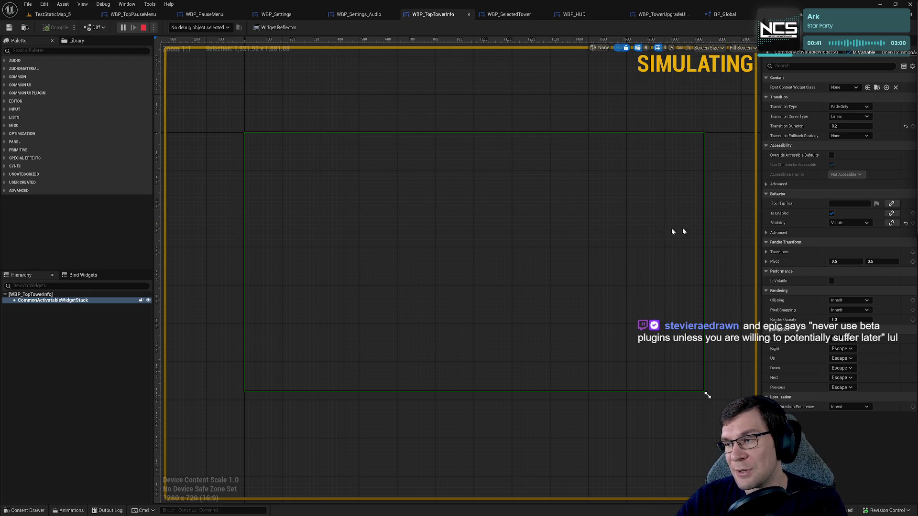
pyautogui.moveTo(552, 252)
pyautogui.mouseDown()
pyautogui.moveTo(554, 239)
pyautogui.moveTo(538, 242)
pyautogui.mouseUp()
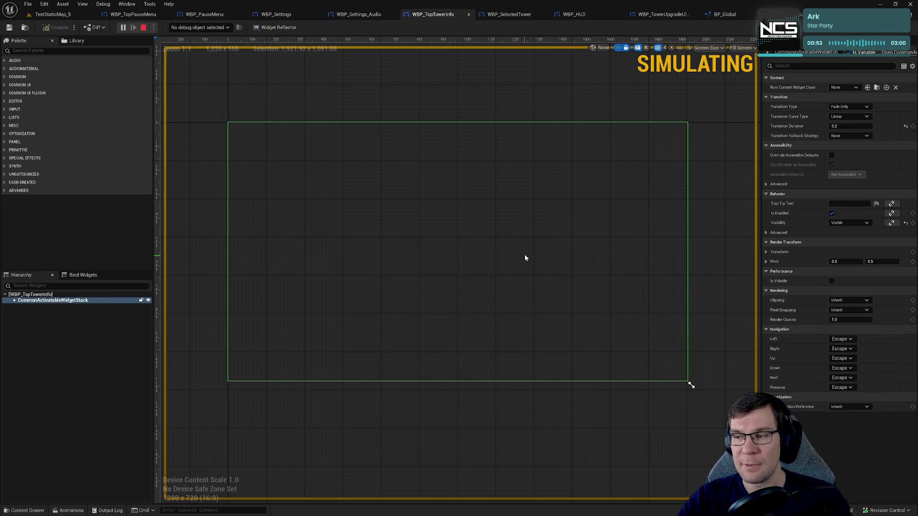
pyautogui.moveTo(526, 256)
pyautogui.mouseDown()
pyautogui.moveTo(500, 235)
pyautogui.moveTo(503, 283)
pyautogui.mouseUp()
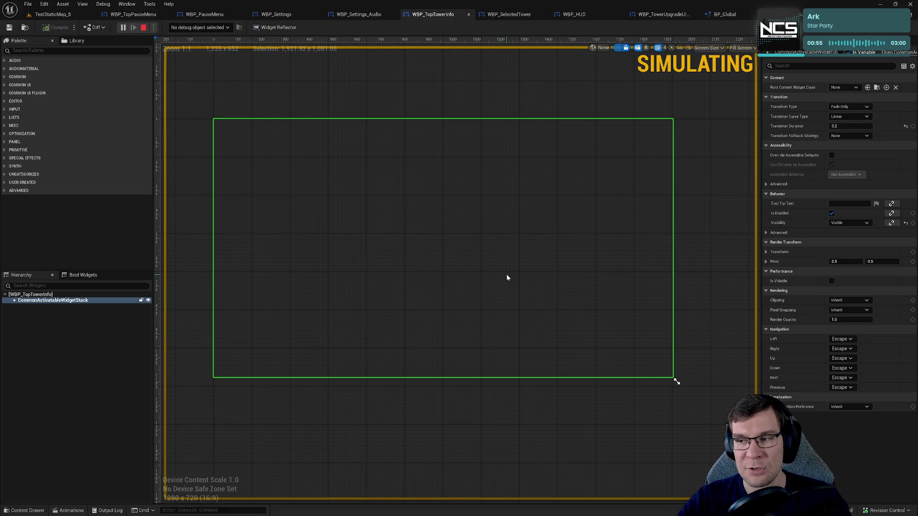
pyautogui.scroll(1, 504, 262)
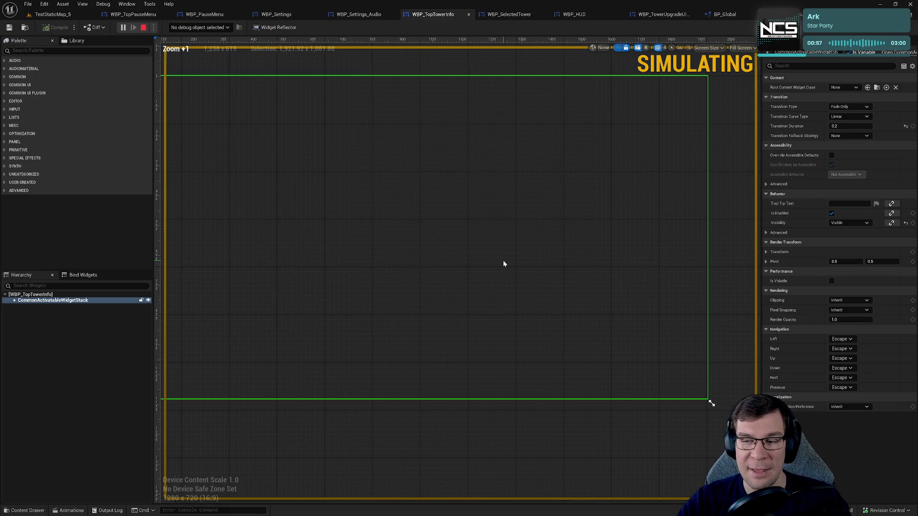
pyautogui.scroll(-1, 526, 268)
pyautogui.moveTo(526, 268); pyautogui.dragTo(554, 277)
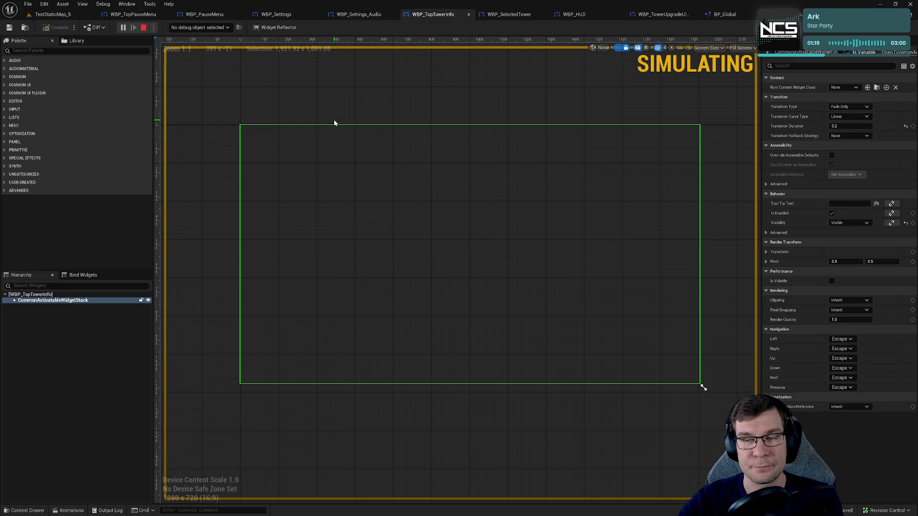
# Step: Glance at the Edit menu without choosing anything, then return to the TestStaticMap_5 level
pyautogui.click(48, 4)
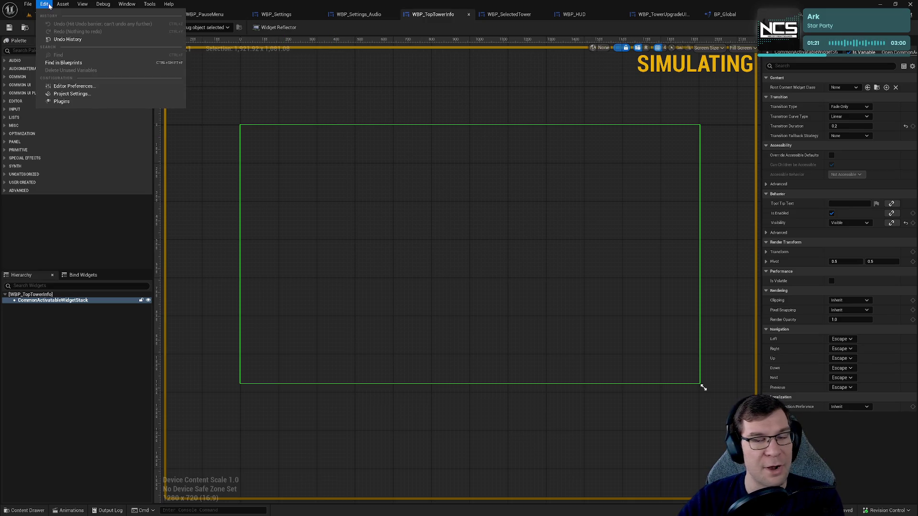
pyautogui.click(373, 98)
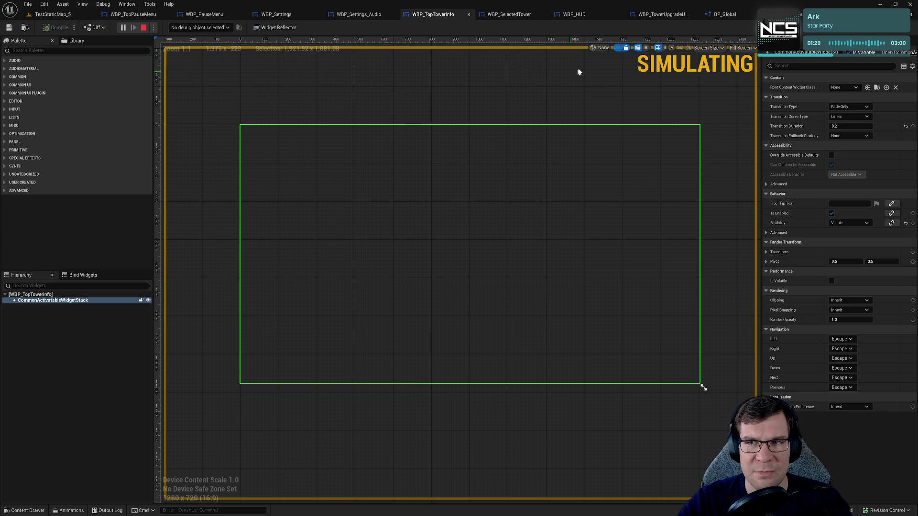
pyautogui.click(52, 14)
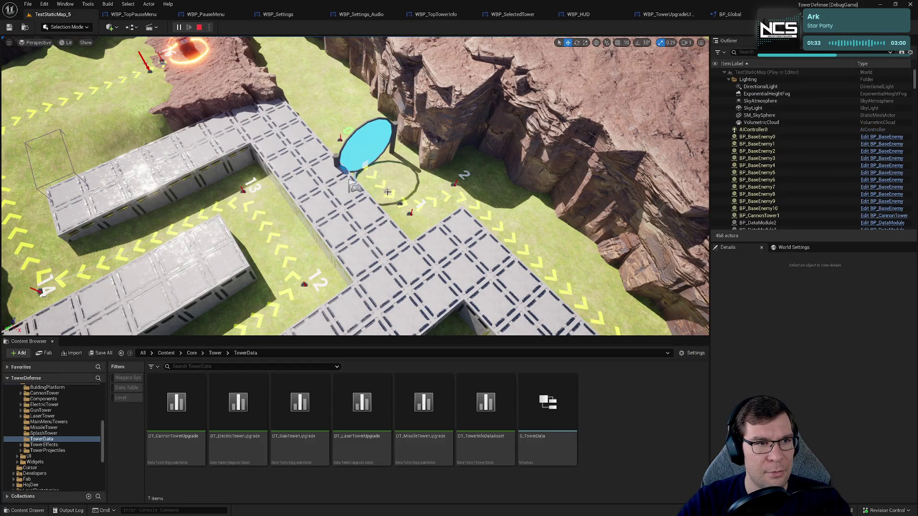
# Step: In the running game, select the Cannon then the Gun tower and close the upgrade panel
pyautogui.moveTo(281, 166); pyautogui.dragTo(281, 166)
pyautogui.hotkey('alt', 'Tab')
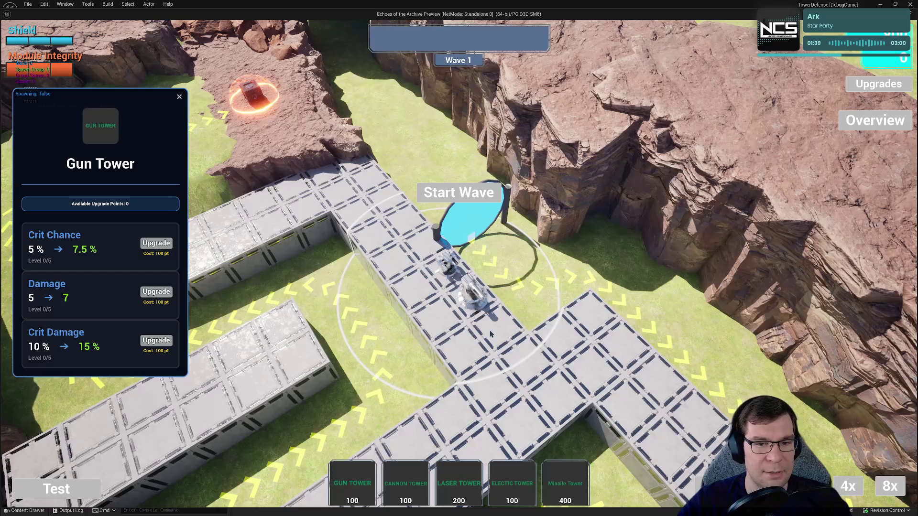
pyautogui.click(474, 294)
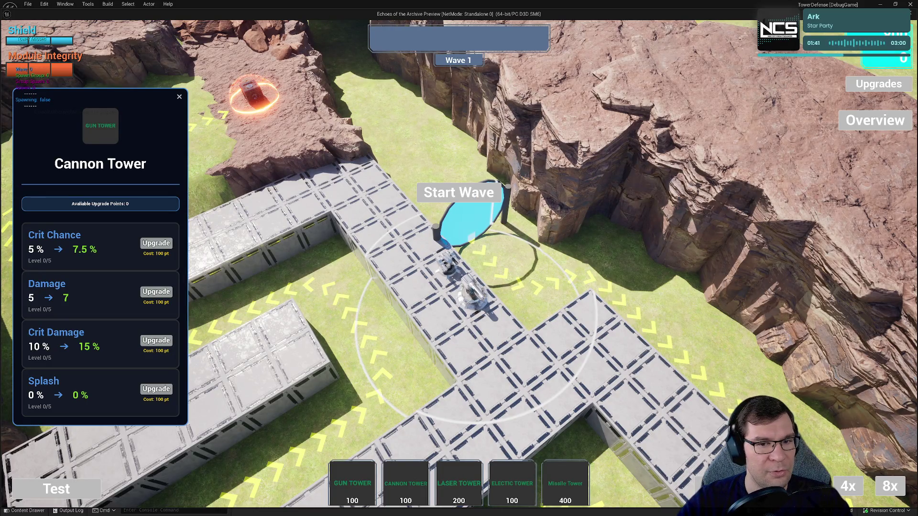
pyautogui.click(447, 264)
pyautogui.click(179, 97)
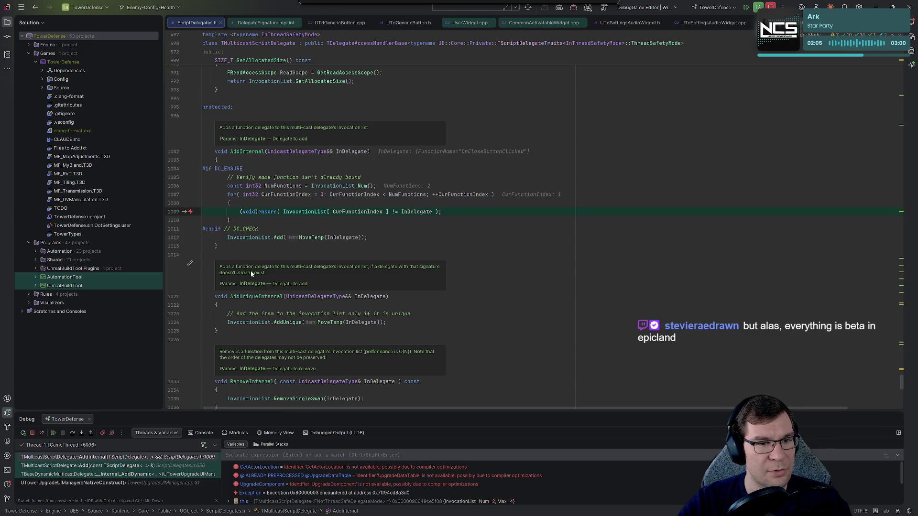
# Step: Examine InvocationList, CurFunctionIndex and the duplicate-binding ensure on lines 1005–1010, then resume with F5
pyautogui.moveTo(300, 212)
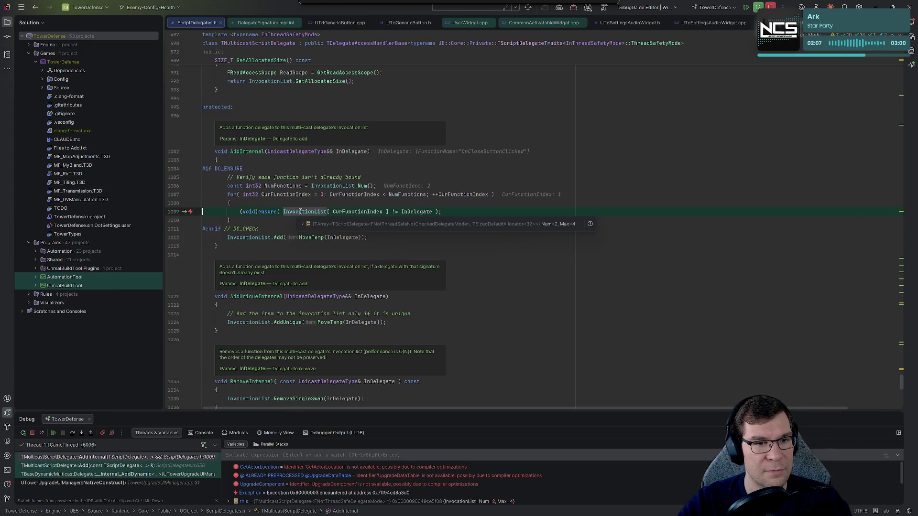
pyautogui.click(361, 178)
pyautogui.moveTo(361, 178)
pyautogui.mouseDown()
pyautogui.moveTo(357, 186)
pyautogui.moveTo(202, 177)
pyautogui.mouseUp()
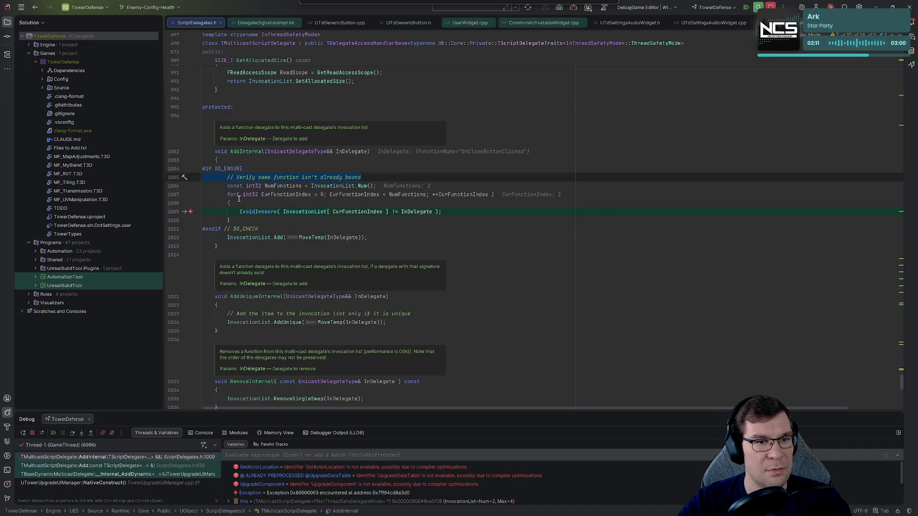
pyautogui.moveTo(263, 192)
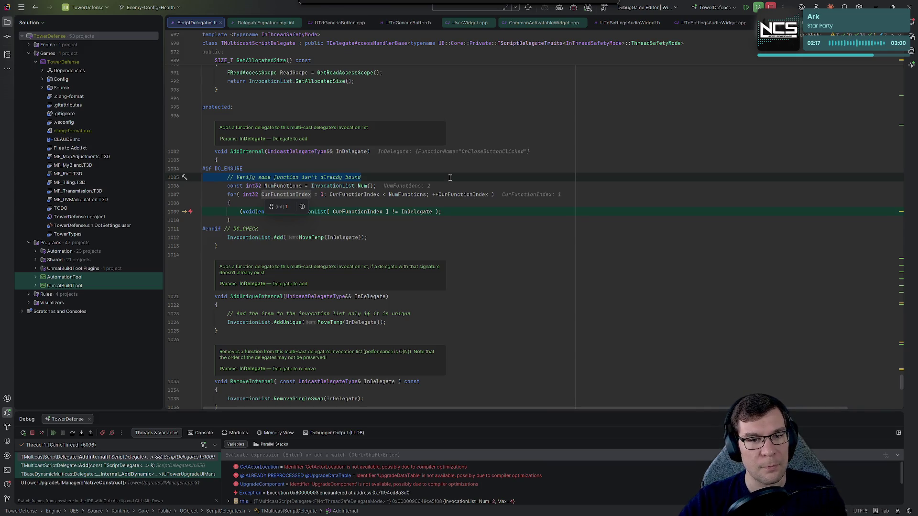
pyautogui.press('Left')
pyautogui.click(371, 177)
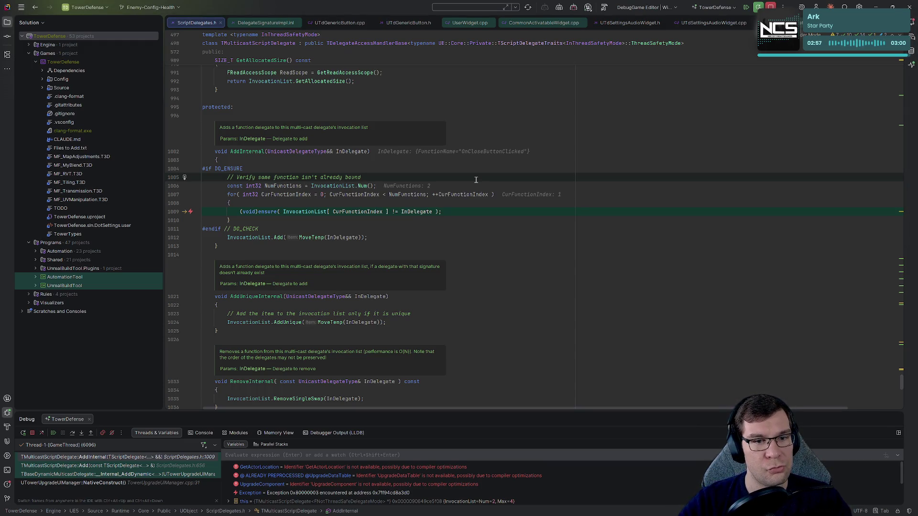
pyautogui.moveTo(318, 220)
pyautogui.mouseDown()
pyautogui.moveTo(200, 220)
pyautogui.moveTo(168, 176)
pyautogui.mouseUp()
pyautogui.click(472, 177)
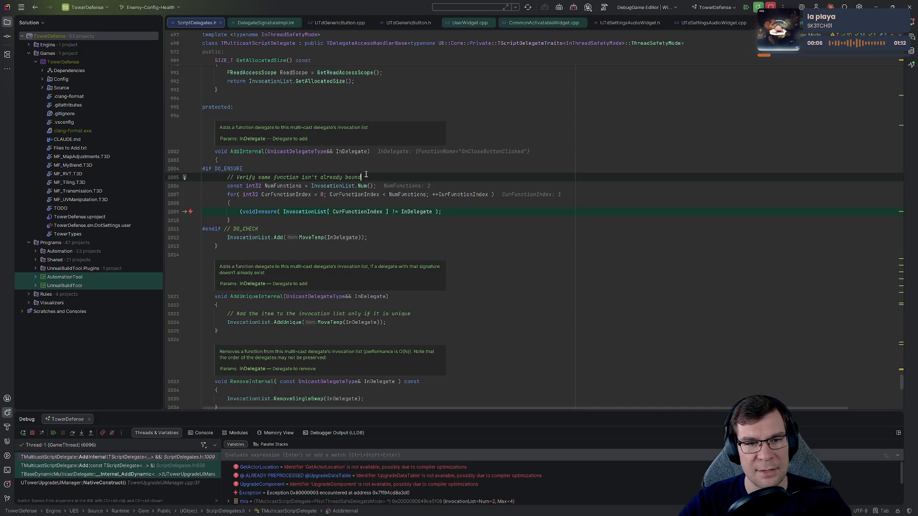
pyautogui.scroll(4, 367, 174)
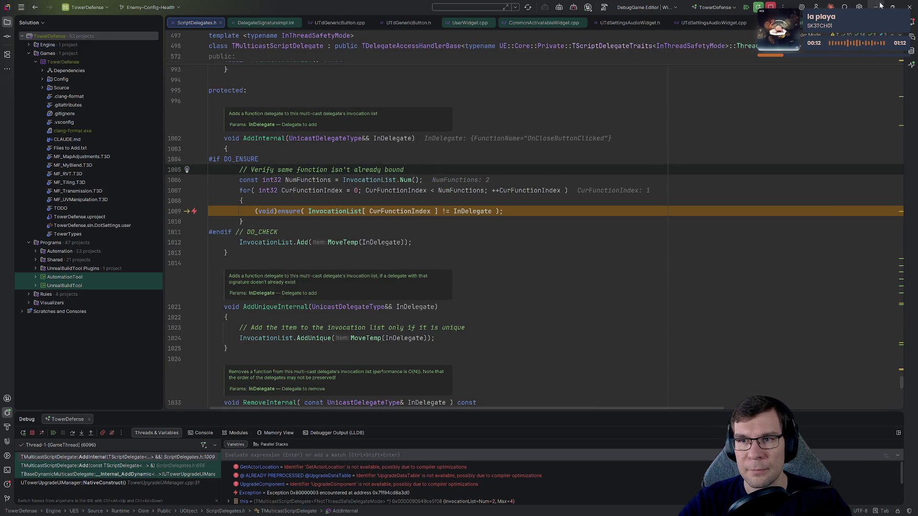
pyautogui.press('F5')
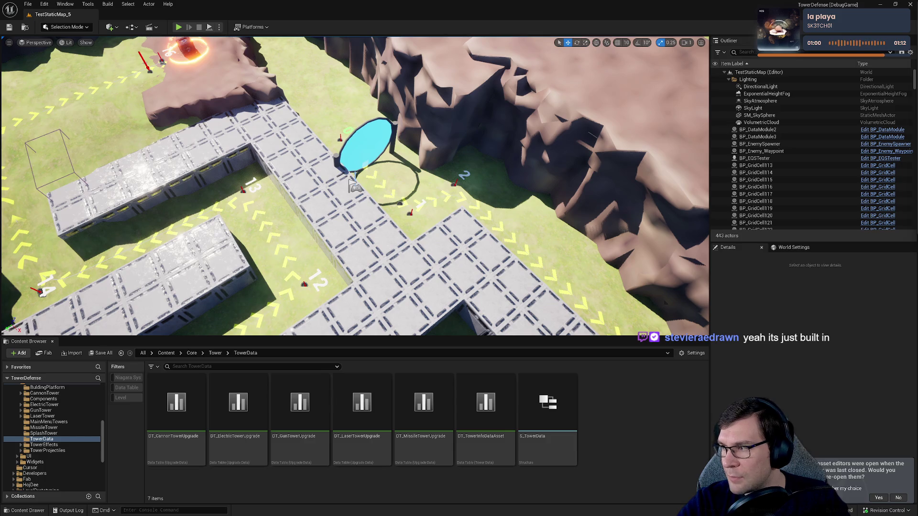
# Step: Orbit the level view across the cliffs and bring up the BP_GunTower Blueprint
pyautogui.click(521, 259)
pyautogui.moveTo(521, 259)
pyautogui.mouseDown()
pyautogui.moveTo(521, 191)
pyautogui.moveTo(502, 186)
pyautogui.moveTo(536, 187)
pyautogui.moveTo(526, 170)
pyautogui.moveTo(543, 165)
pyautogui.mouseUp()
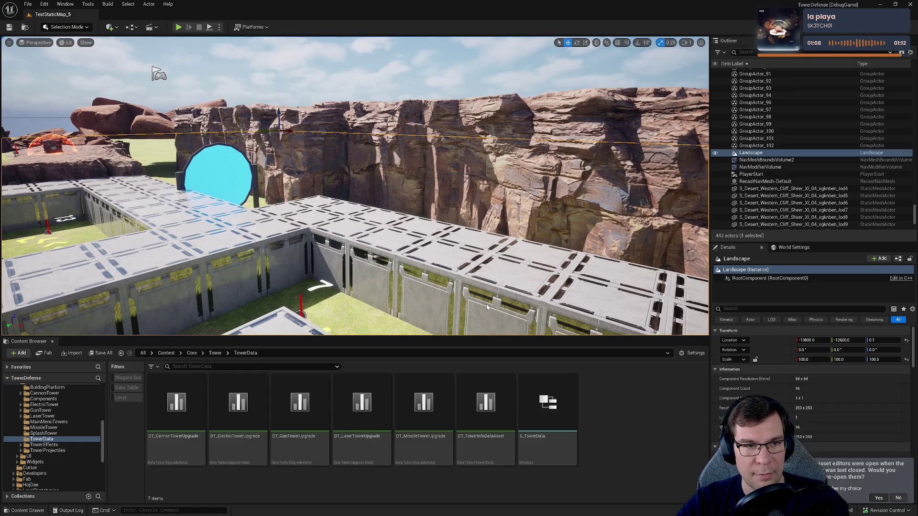
pyautogui.hotkey('alt', 'Tab')
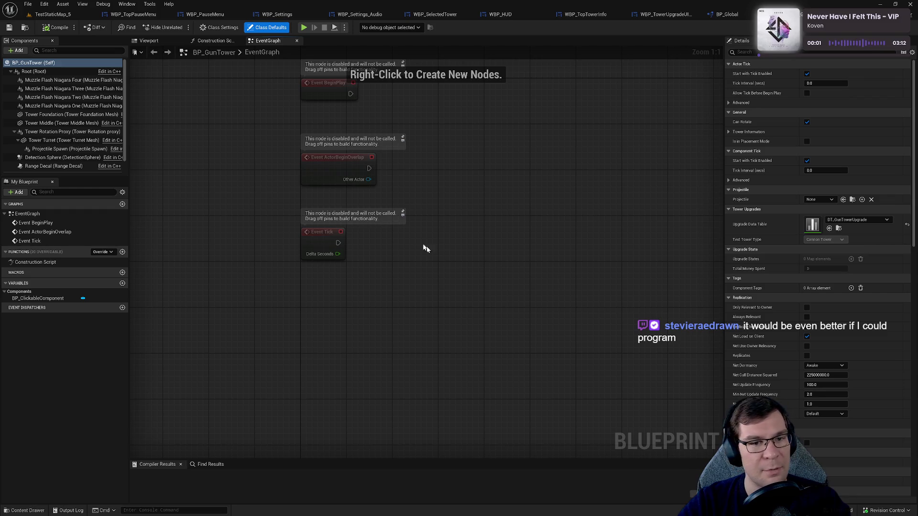
# Step: Compile BP_GunTower, recentre its three event nodes, and switch to the TestStaticMap_5 level editor
pyautogui.press('Home')
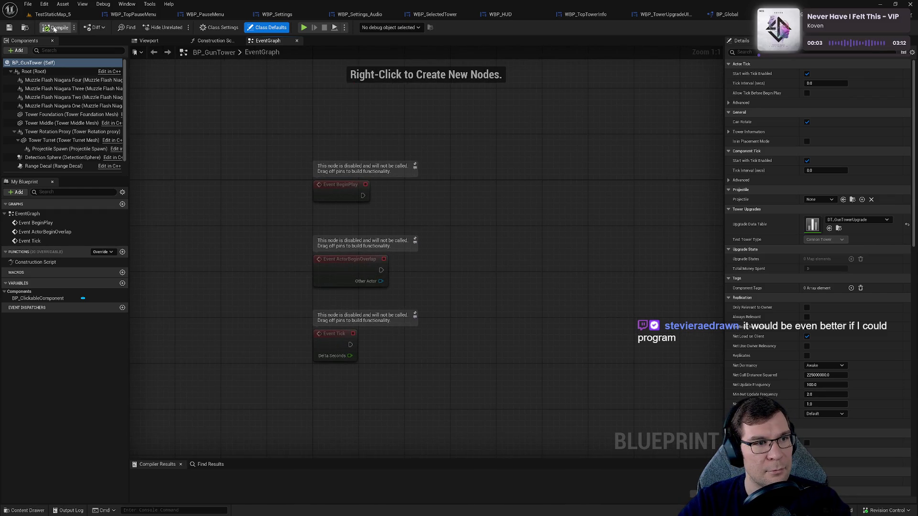
pyautogui.moveTo(486, 277); pyautogui.dragTo(549, 237)
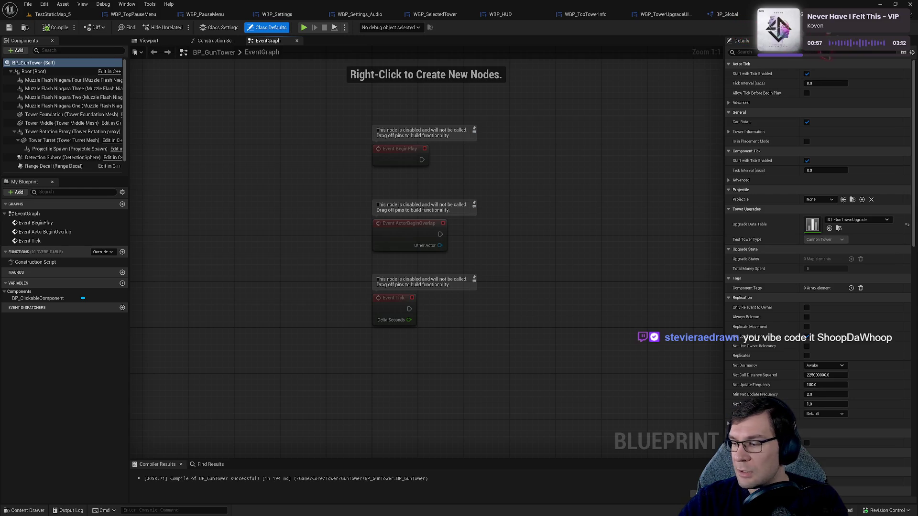
pyautogui.hotkey('alt', 'Tab')
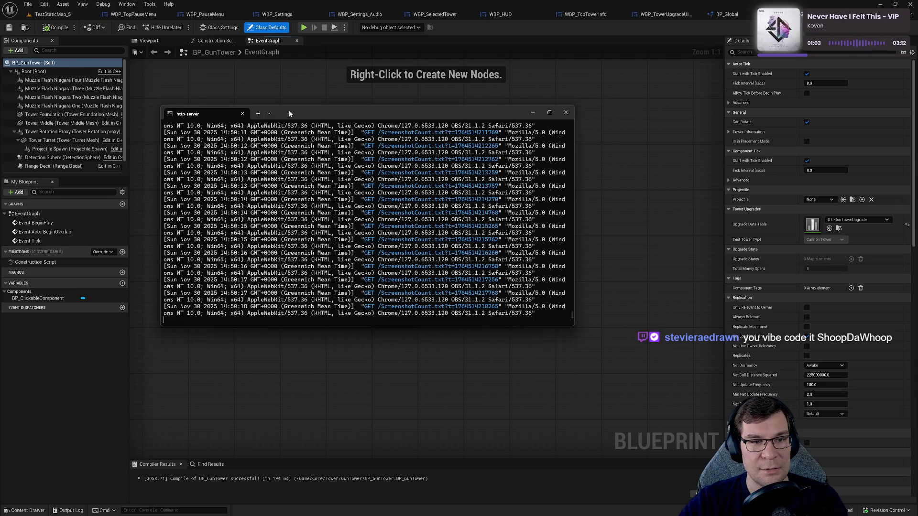
pyautogui.hotkey('alt', 'Tab')
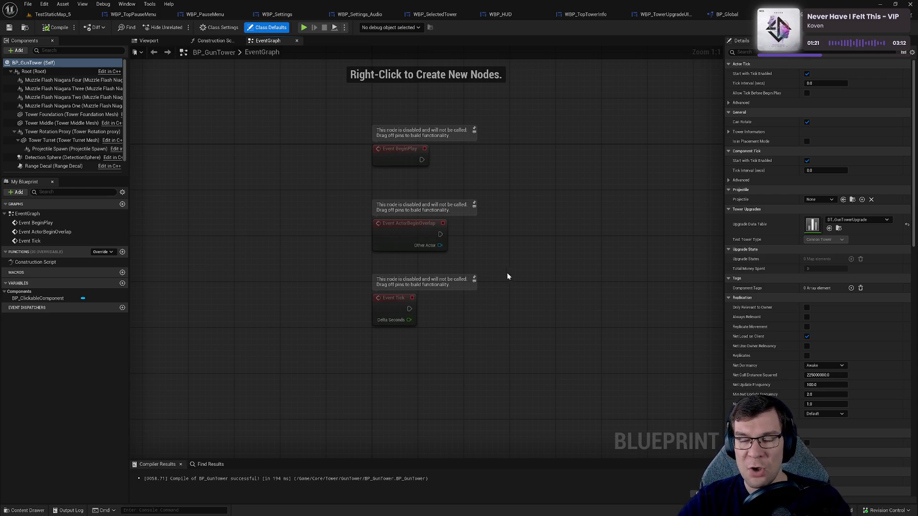
pyautogui.scroll(1, 508, 277)
pyautogui.moveTo(565, 258); pyautogui.dragTo(525, 260)
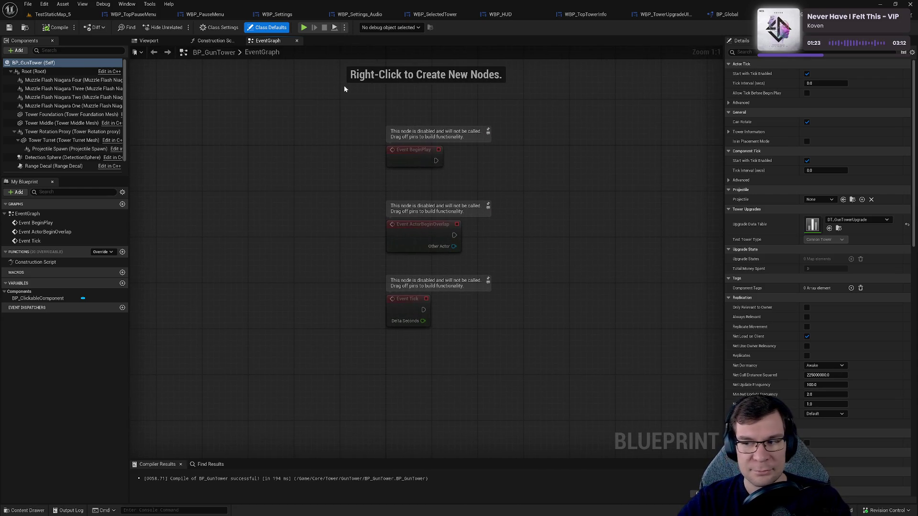
pyautogui.click(50, 14)
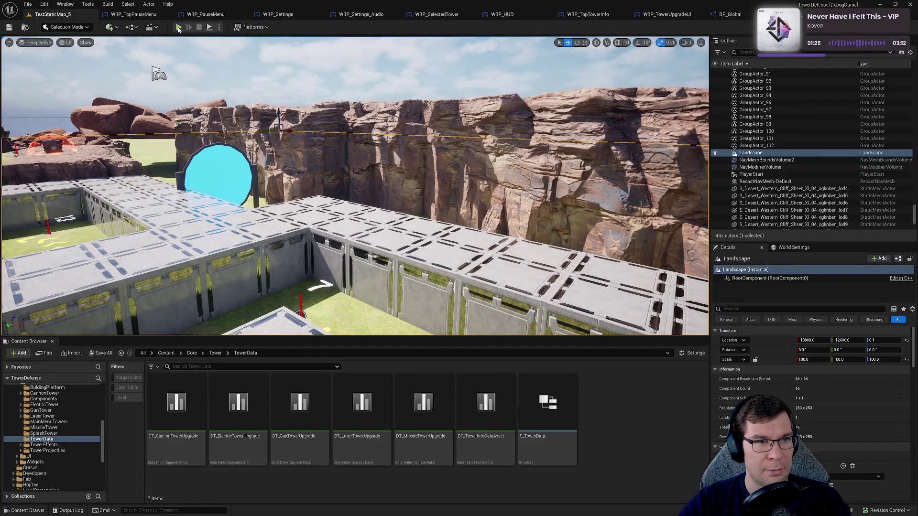
# Step: Play the level, place and select a Gun Tower, close its info panel, and stop with Esc
pyautogui.click(179, 28)
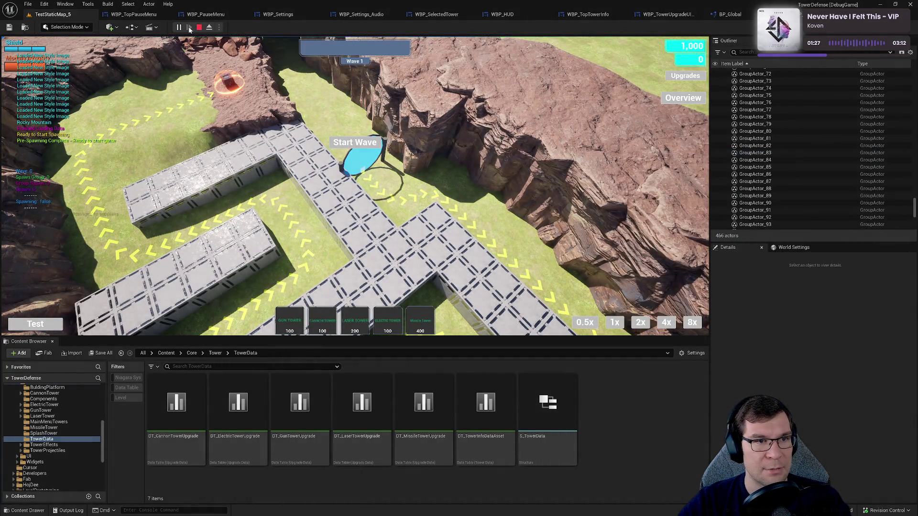
pyautogui.click(199, 27)
pyautogui.click(204, 15)
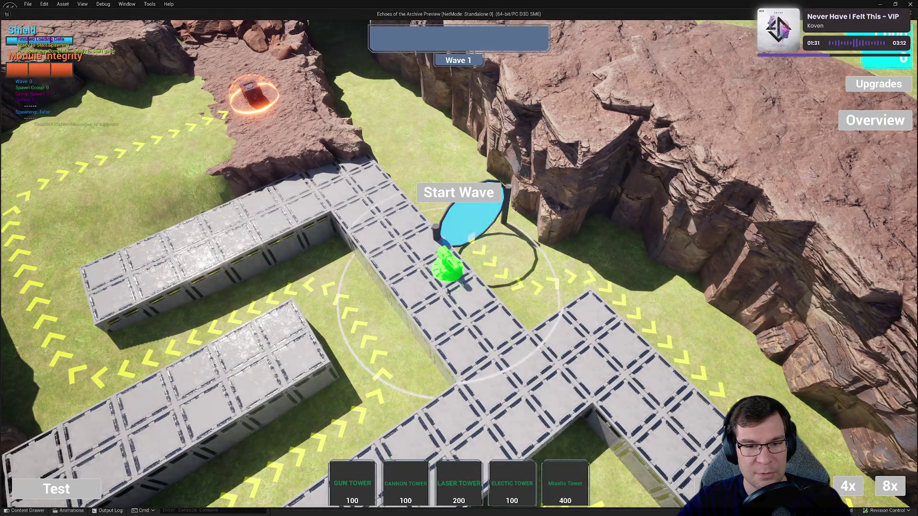
pyautogui.click(448, 290)
pyautogui.click(454, 273)
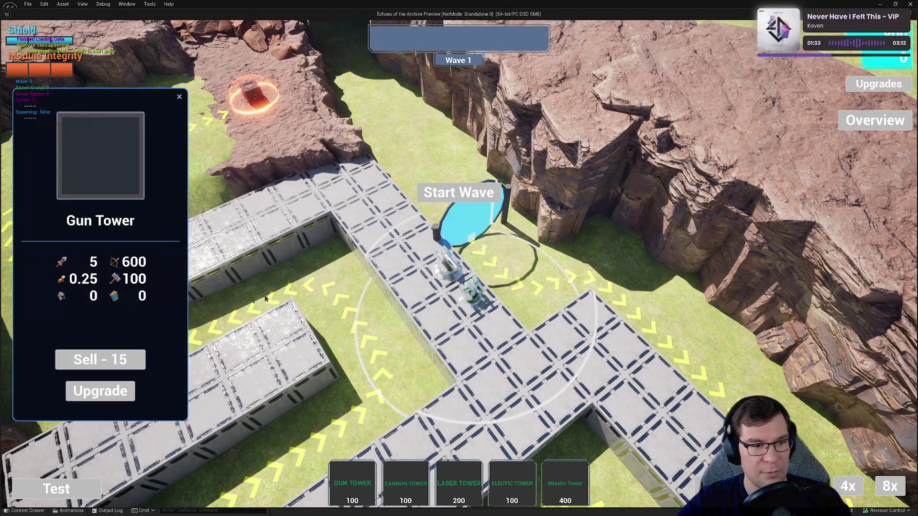
pyautogui.click(471, 292)
pyautogui.click(476, 285)
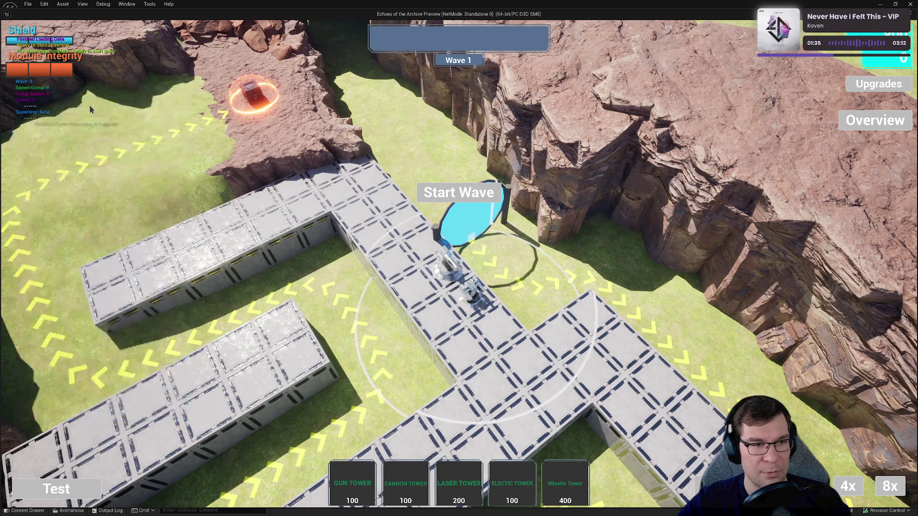
pyautogui.click(180, 97)
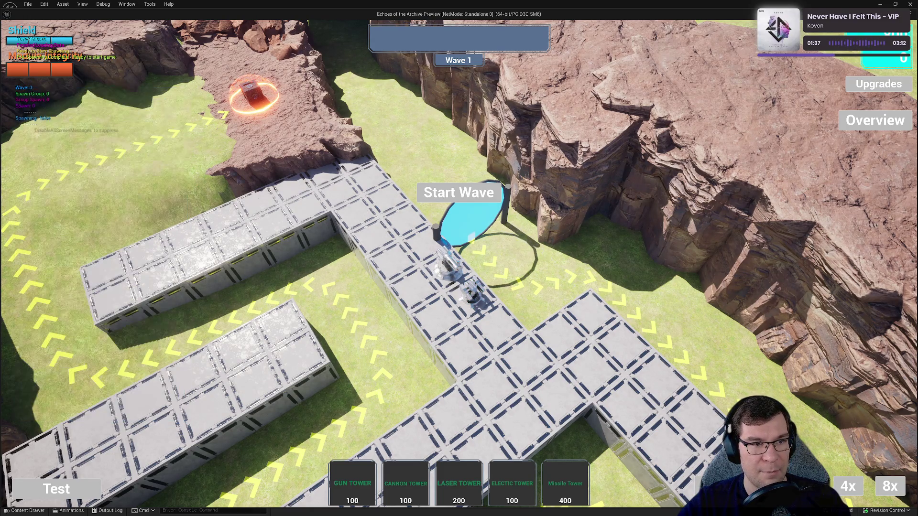
pyautogui.press('Escape')
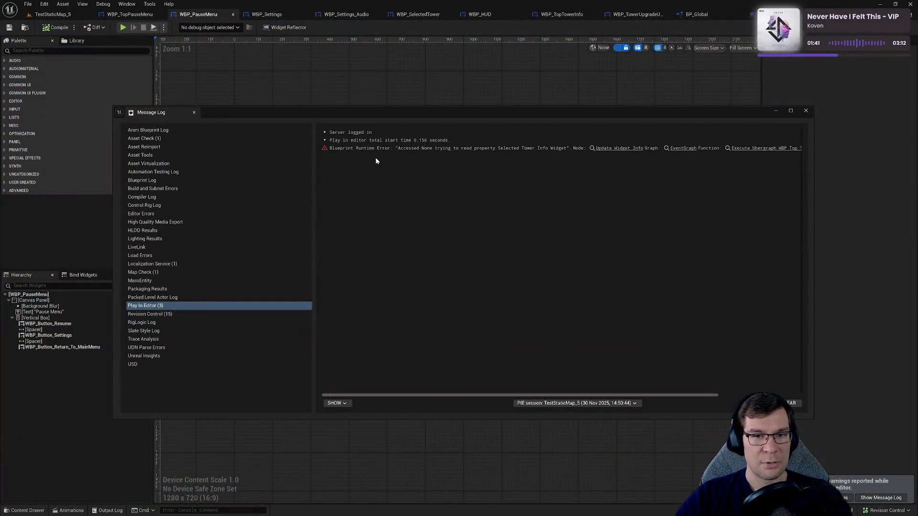
# Step: Select the Blueprint Runtime Error entry, widen the Message Log, and follow the WBP_TopTowerInfo link
pyautogui.click(535, 148)
pyautogui.moveTo(613, 114); pyautogui.dragTo(470, 145)
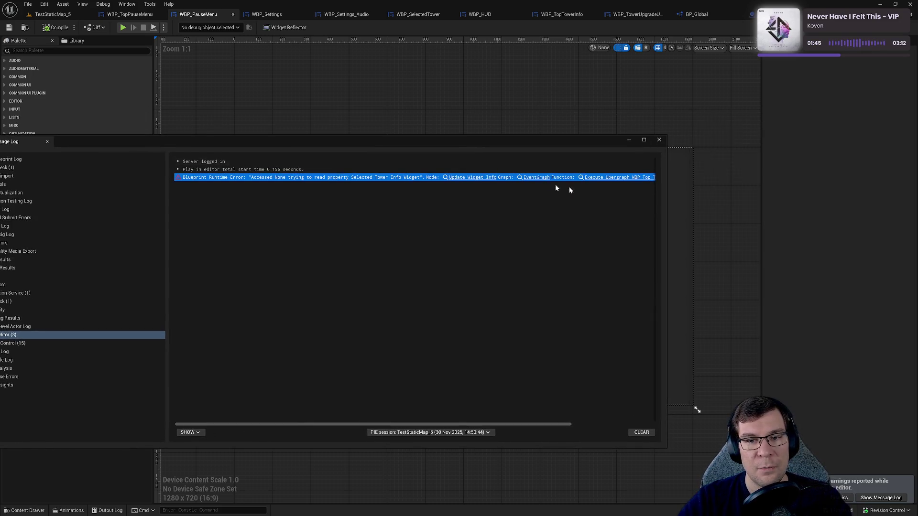
pyautogui.click(666, 173)
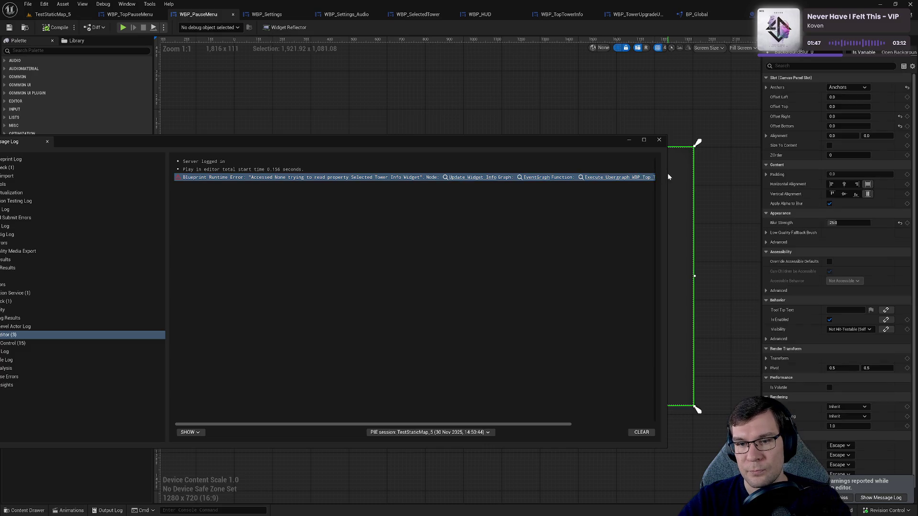
pyautogui.moveTo(667, 173); pyautogui.dragTo(847, 179)
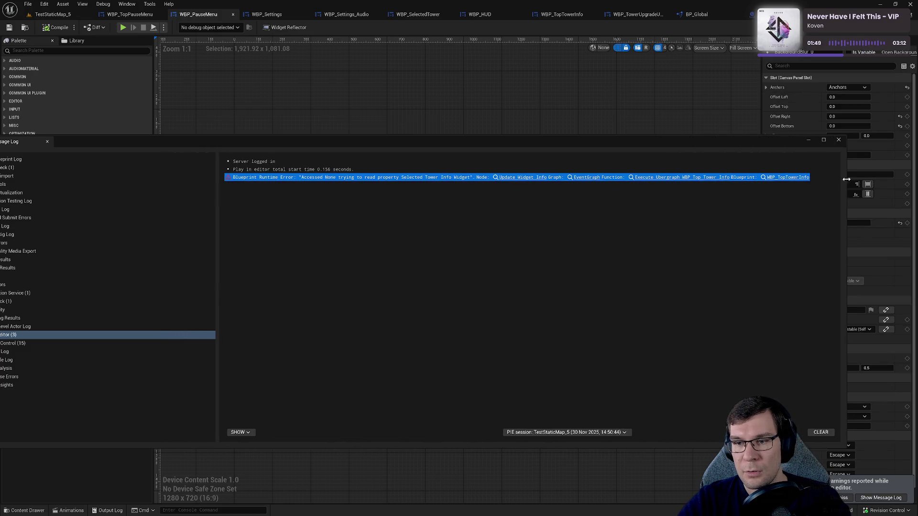
pyautogui.click(780, 178)
pyautogui.moveTo(421, 145)
pyautogui.mouseDown()
pyautogui.moveTo(913, 148)
pyautogui.moveTo(621, 233)
pyautogui.moveTo(344, 233)
pyautogui.moveTo(365, 261)
pyautogui.mouseUp()
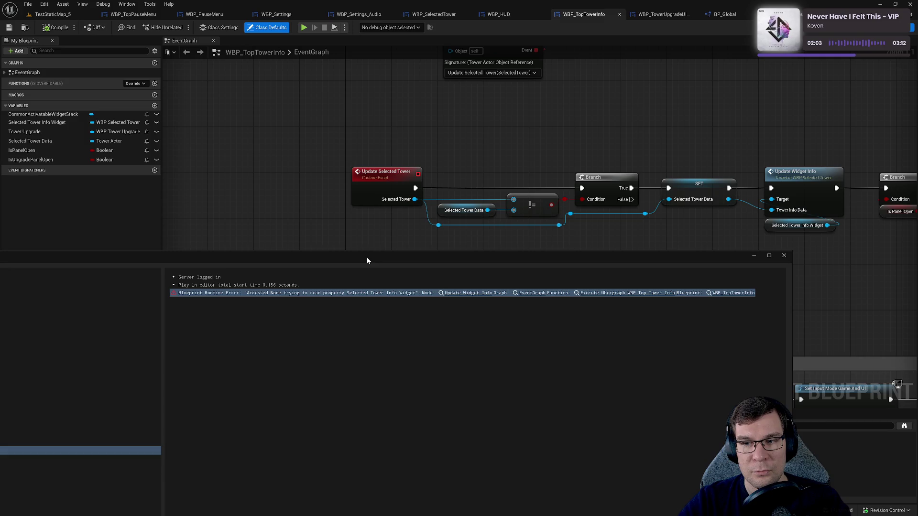
# Step: Unhook Update Widget Info from the chain and wire SET's execution straight to the Branch
pyautogui.moveTo(448, 265); pyautogui.dragTo(458, 257)
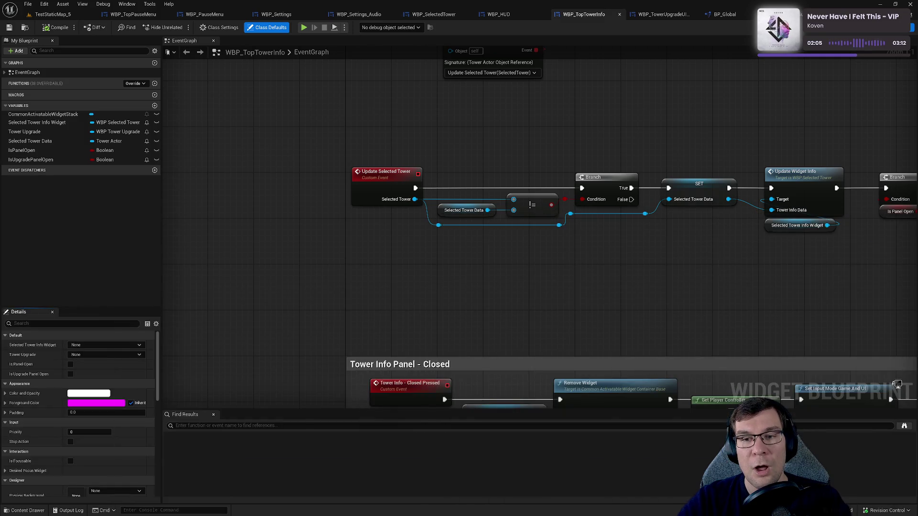
pyautogui.moveTo(727, 252); pyautogui.dragTo(506, 240)
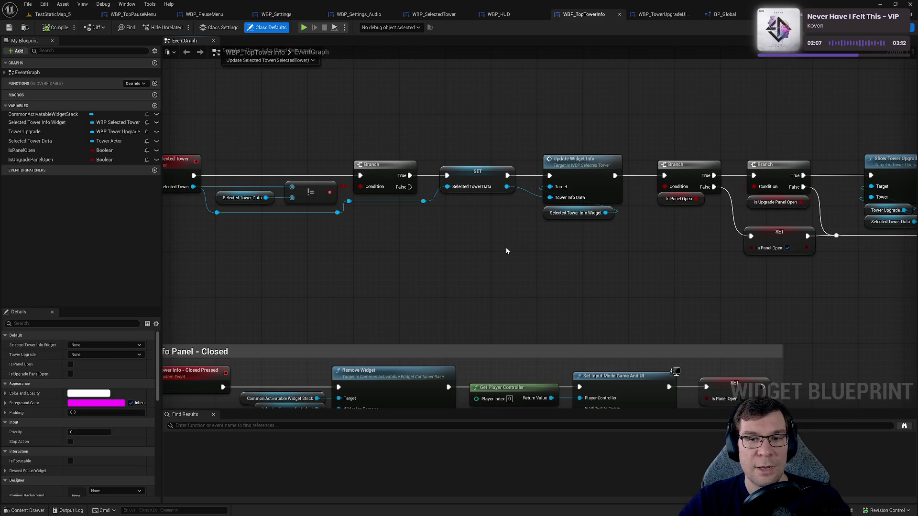
pyautogui.moveTo(542, 106)
pyautogui.mouseDown()
pyautogui.moveTo(607, 242)
pyautogui.moveTo(613, 280)
pyautogui.moveTo(593, 205)
pyautogui.mouseUp()
pyautogui.keyDown('alt'); pyautogui.click(511, 177); pyautogui.keyUp('alt')
pyautogui.keyDown('alt'); pyautogui.click(505, 186); pyautogui.keyUp('alt')
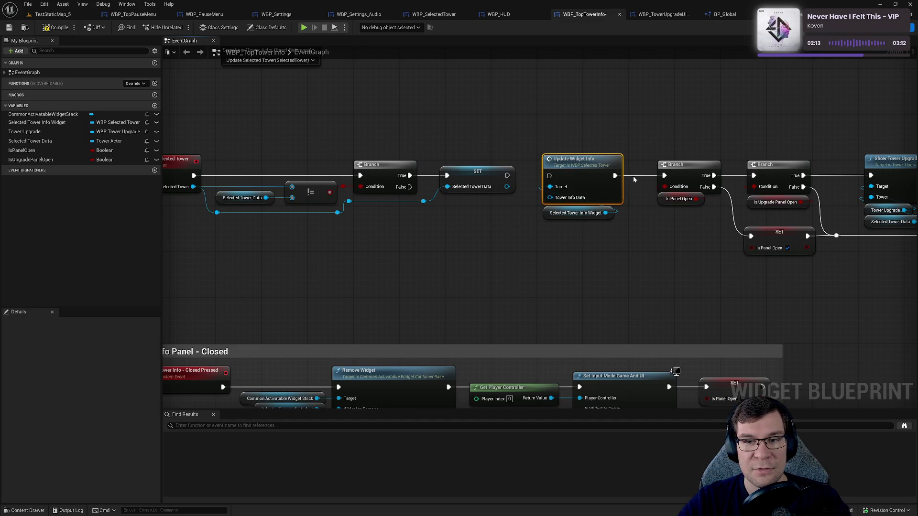
pyautogui.keyDown('alt'); pyautogui.click(658, 175); pyautogui.keyUp('alt')
pyautogui.keyDown('shift'); pyautogui.click(579, 213); pyautogui.keyUp('shift')
pyautogui.moveTo(589, 185)
pyautogui.mouseDown()
pyautogui.moveTo(646, 72)
pyautogui.moveTo(623, 116)
pyautogui.mouseUp()
pyautogui.moveTo(506, 182); pyautogui.dragTo(664, 182)
# Step: Select and regroup the Branch, Is Upgrade Panel Open and Show Tower Upgrades nodes
pyautogui.scroll(-1, 637, 229)
pyautogui.scroll(-1, 604, 237)
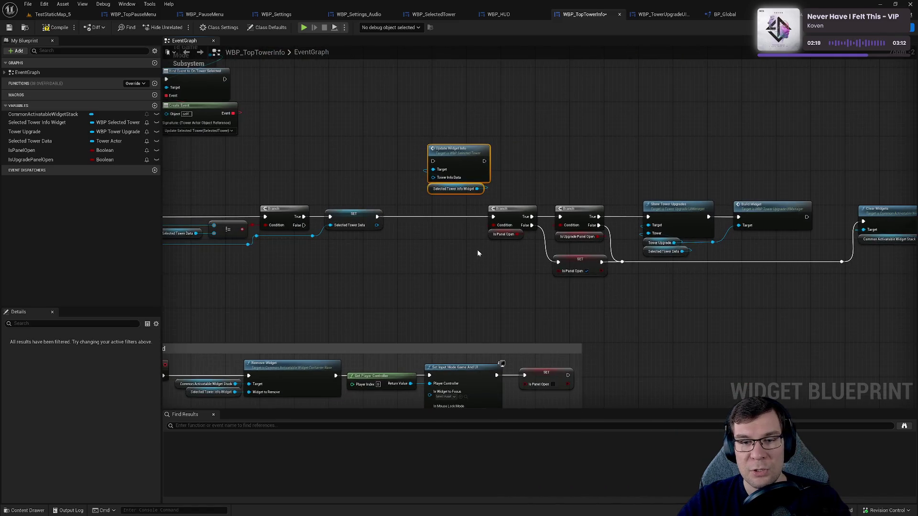
pyautogui.scroll(-1, 512, 191)
pyautogui.moveTo(512, 195)
pyautogui.mouseDown()
pyautogui.moveTo(722, 301)
pyautogui.moveTo(676, 286)
pyautogui.mouseUp()
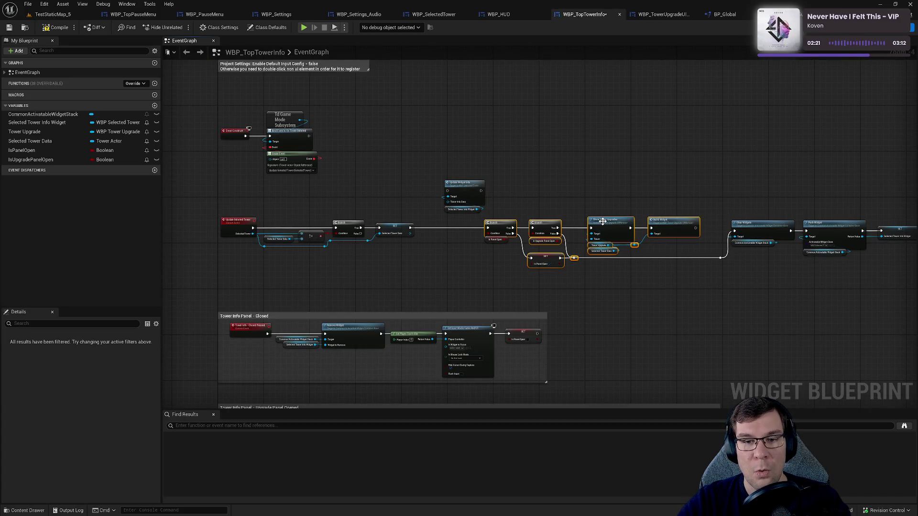
pyautogui.scroll(3, 499, 225)
pyautogui.click(555, 160)
pyautogui.moveTo(402, 115); pyautogui.dragTo(407, 221)
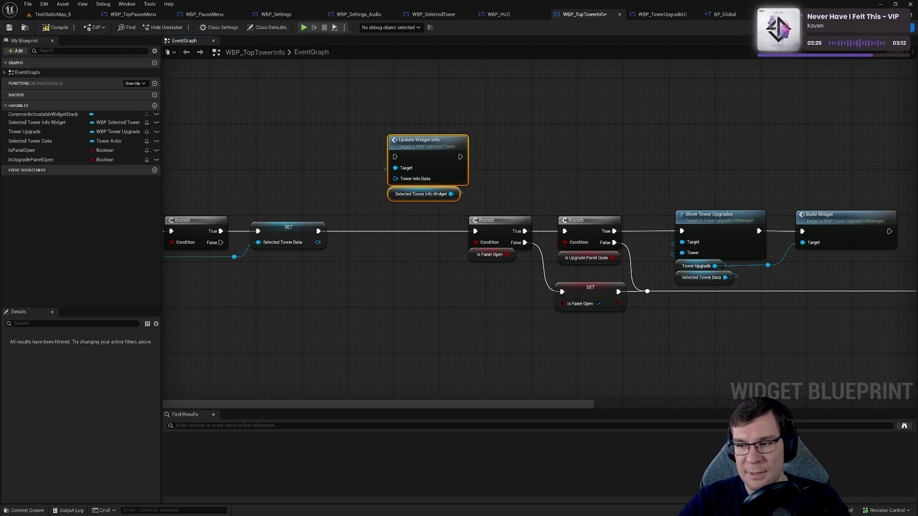
pyautogui.moveTo(381, 178)
pyautogui.mouseDown()
pyautogui.moveTo(415, 159)
pyautogui.moveTo(364, 161)
pyautogui.mouseUp()
pyautogui.moveTo(481, 240)
pyautogui.mouseDown()
pyautogui.moveTo(670, 231)
pyautogui.moveTo(437, 293)
pyautogui.mouseUp()
pyautogui.moveTo(491, 94)
pyautogui.mouseDown()
pyautogui.moveTo(521, 148)
pyautogui.moveTo(540, 234)
pyautogui.moveTo(557, 136)
pyautogui.mouseUp()
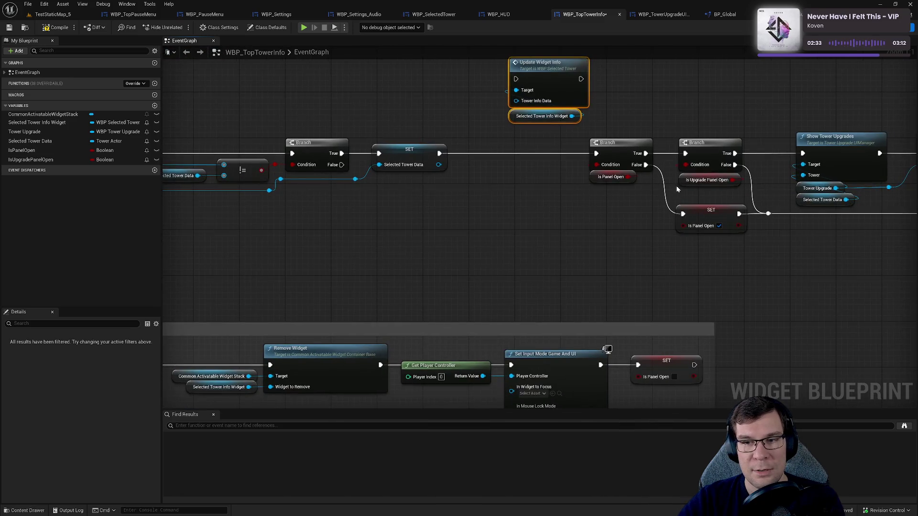
pyautogui.moveTo(706, 195)
pyautogui.mouseDown()
pyautogui.moveTo(698, 119)
pyautogui.moveTo(337, 155)
pyautogui.mouseUp()
pyautogui.moveTo(440, 137); pyautogui.dragTo(491, 271)
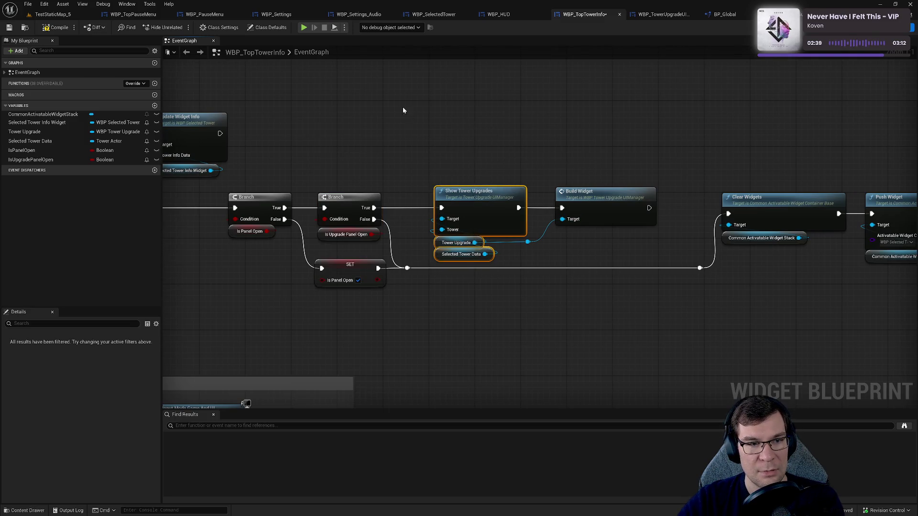
# Step: Move Update Widget Info above Build Widget and shift the chain nodes left
pyautogui.moveTo(194, 90); pyautogui.dragTo(285, 90)
pyautogui.moveTo(291, 121); pyautogui.dragTo(733, 121)
pyautogui.moveTo(622, 108); pyautogui.dragTo(409, 113)
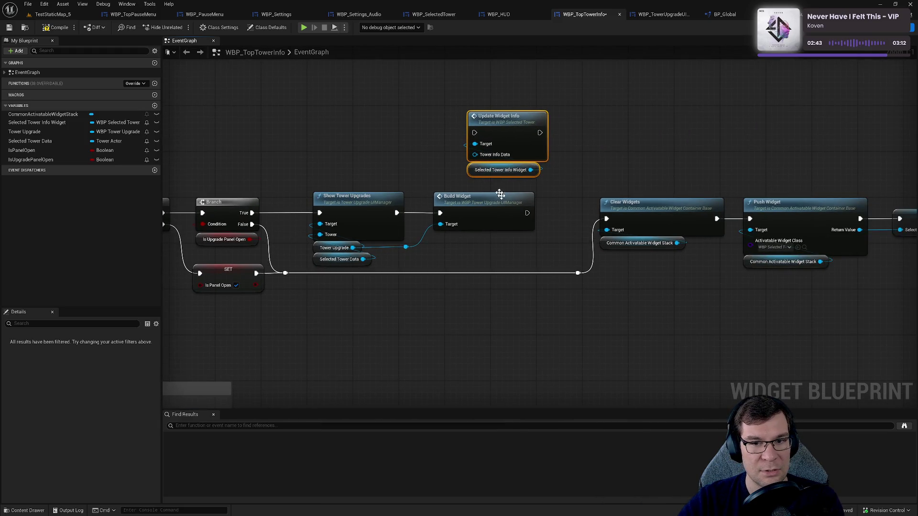
pyautogui.moveTo(499, 194); pyautogui.dragTo(747, 180)
pyautogui.moveTo(341, 153)
pyautogui.mouseDown()
pyautogui.moveTo(563, 286)
pyautogui.moveTo(707, 329)
pyautogui.mouseUp()
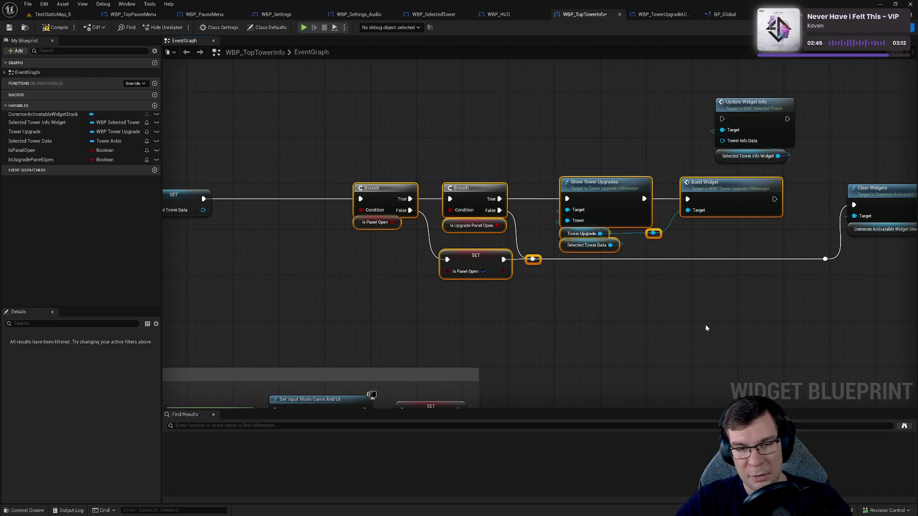
pyautogui.press('Left')
pyautogui.press('Left')
pyautogui.press('Left')
pyautogui.press('Left')
pyautogui.press('Left')
pyautogui.press('Left')
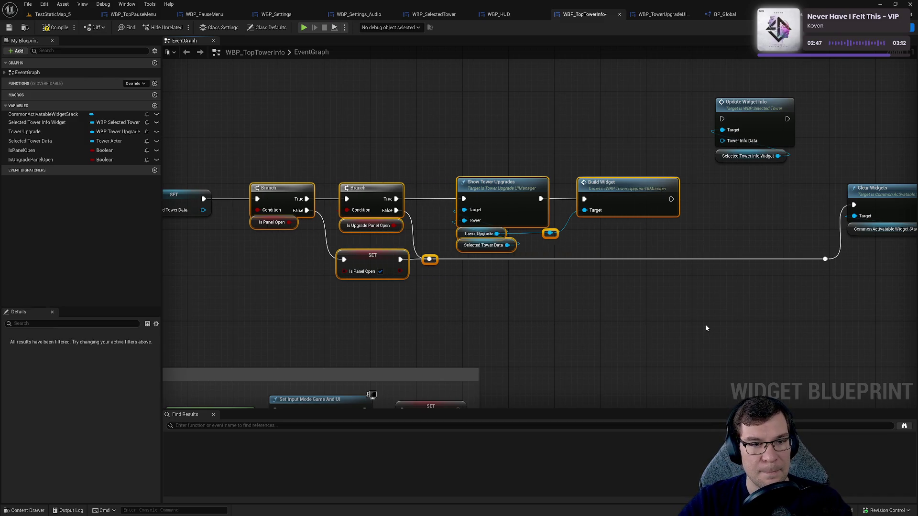
# Step: Place Update Widget Info and its widget getter on the execution line after Build Widget
pyautogui.click(394, 124)
pyautogui.moveTo(412, 127); pyautogui.dragTo(582, 115)
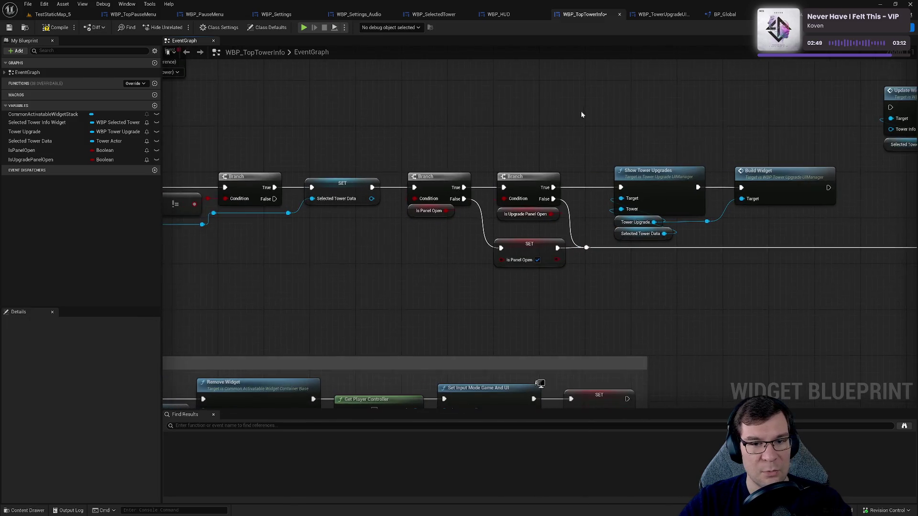
pyautogui.click(420, 203)
pyautogui.moveTo(415, 134); pyautogui.dragTo(479, 198)
pyautogui.moveTo(819, 109); pyautogui.dragTo(594, 148)
pyautogui.moveTo(637, 105)
pyautogui.mouseDown()
pyautogui.moveTo(735, 201)
pyautogui.moveTo(727, 185)
pyautogui.mouseUp()
pyautogui.moveTo(316, 170)
pyautogui.mouseDown()
pyautogui.moveTo(462, 172)
pyautogui.moveTo(495, 188)
pyautogui.mouseUp()
pyautogui.moveTo(489, 153)
pyautogui.mouseDown()
pyautogui.moveTo(467, 268)
pyautogui.moveTo(610, 269)
pyautogui.mouseUp()
pyautogui.click(617, 254)
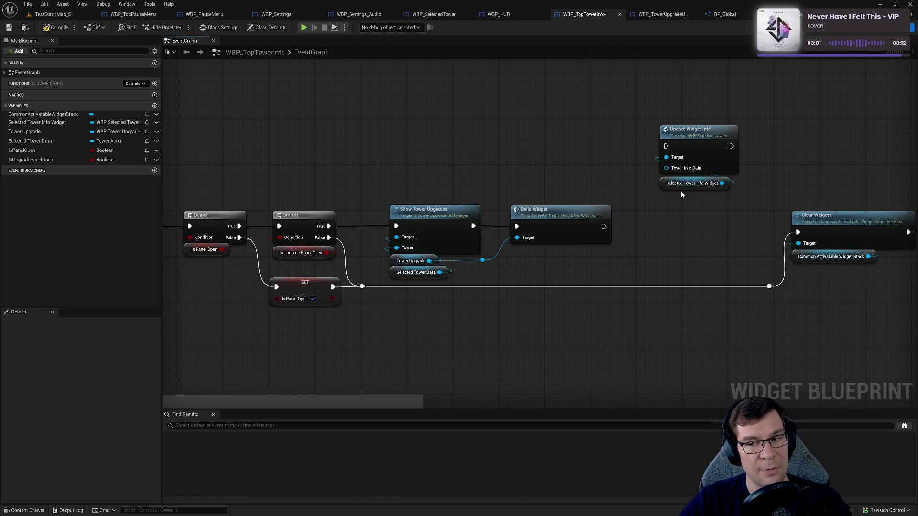
pyautogui.moveTo(682, 195)
pyautogui.mouseDown()
pyautogui.moveTo(653, 143)
pyautogui.moveTo(604, 226)
pyautogui.mouseUp()
pyautogui.moveTo(706, 167)
pyautogui.mouseDown()
pyautogui.moveTo(704, 210)
pyautogui.moveTo(692, 225)
pyautogui.moveTo(696, 171)
pyautogui.mouseUp()
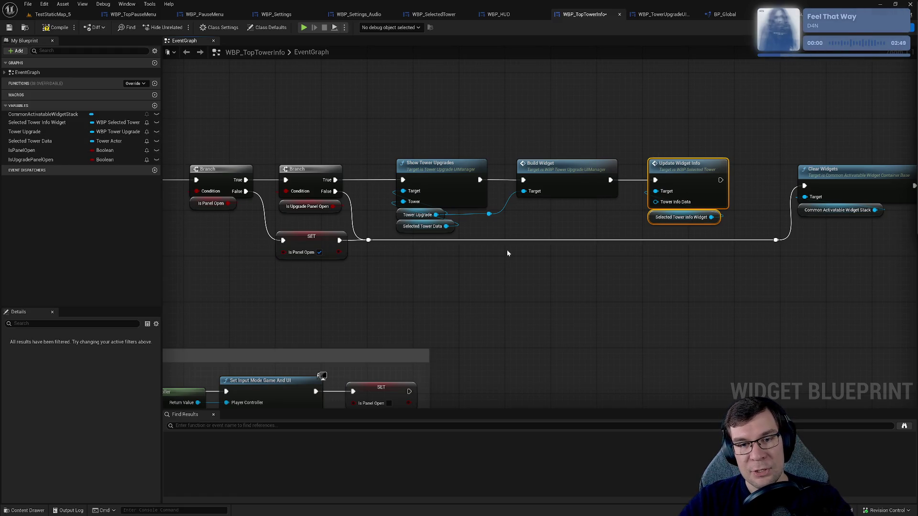
# Step: Feed a Selected Tower Data getter into Update Widget Info's input
pyautogui.moveTo(556, 165); pyautogui.dragTo(543, 165)
pyautogui.click(511, 112)
pyautogui.moveTo(14, 142)
pyautogui.mouseDown()
pyautogui.moveTo(335, 210)
pyautogui.moveTo(641, 204)
pyautogui.moveTo(585, 194)
pyautogui.moveTo(687, 233)
pyautogui.mouseUp()
pyautogui.click(708, 266)
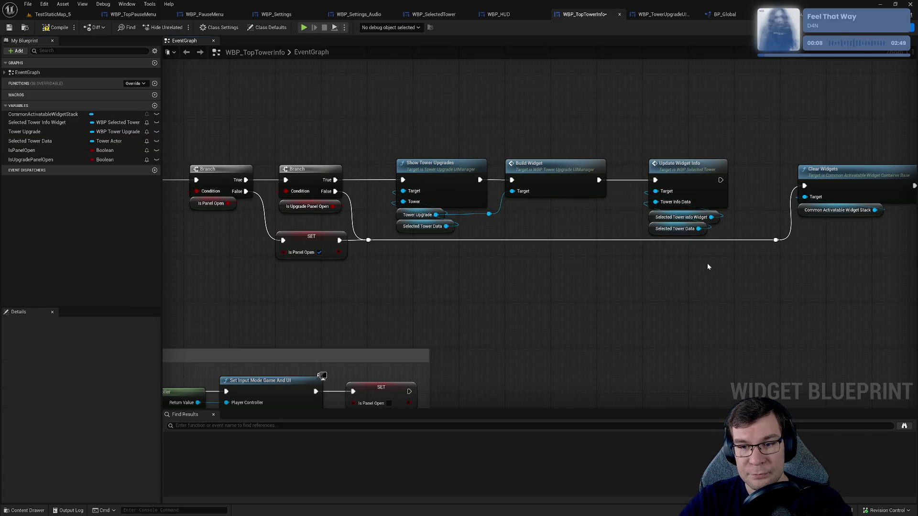
# Step: Save WBP_TopTowerInfo and start a play test in TestStaticMap_5
pyautogui.click(9, 27)
pyautogui.click(53, 14)
pyautogui.hotkey('alt', 'p')
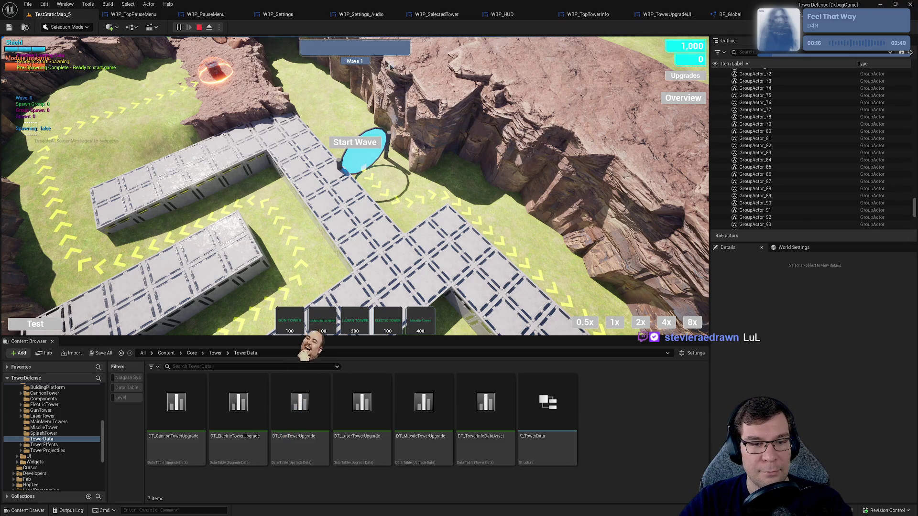
# Step: In a standalone preview, place a Gun Tower and select the gun and cannon towers
pyautogui.click(199, 14)
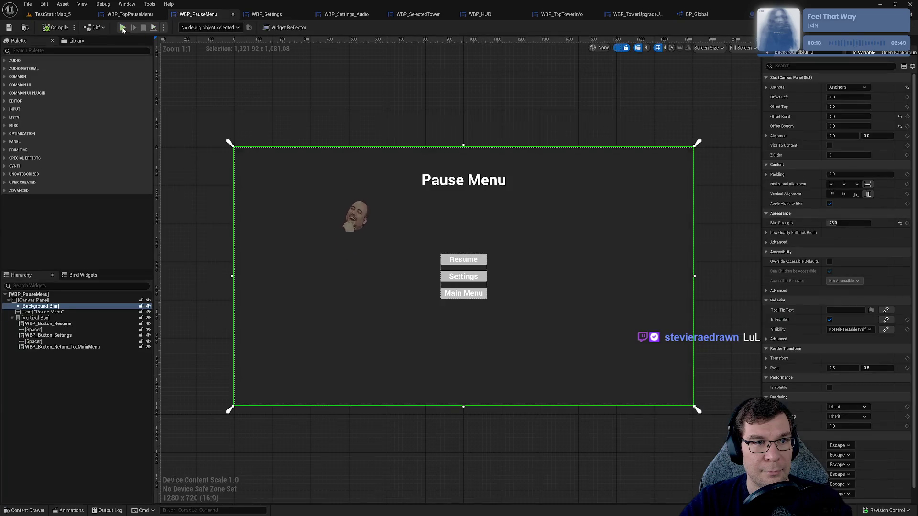
pyautogui.hotkey('alt', 'Tab')
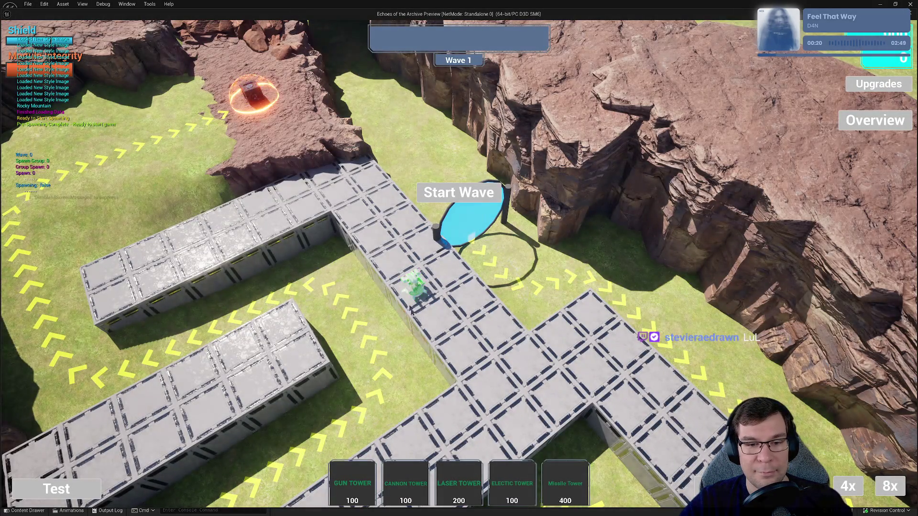
pyautogui.click(412, 282)
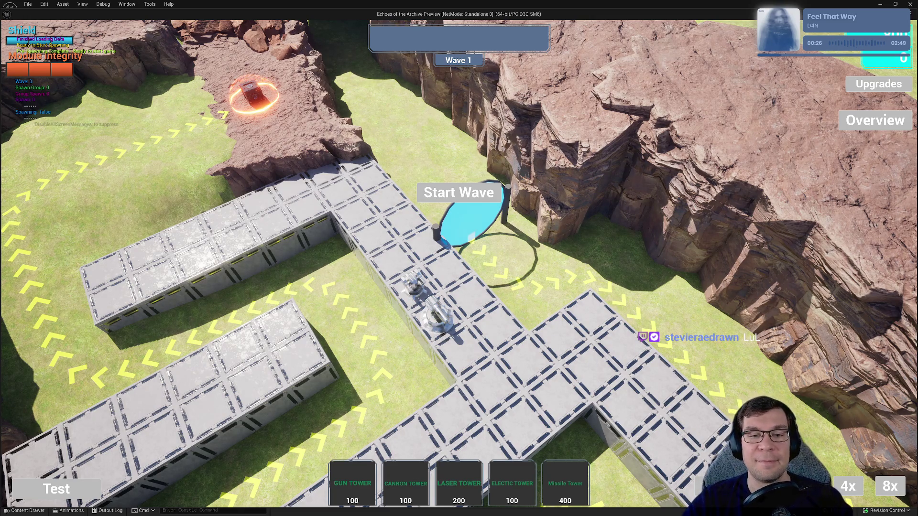
pyautogui.click(413, 287)
pyautogui.click(436, 316)
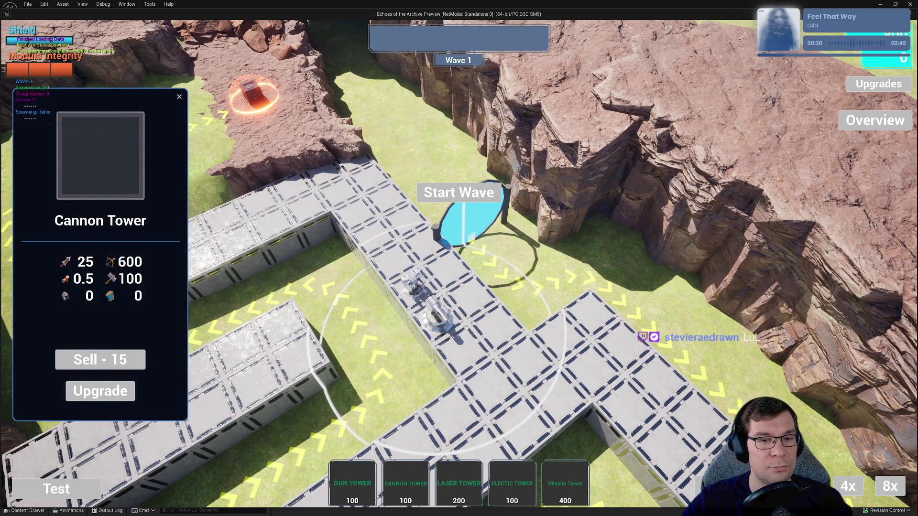
pyautogui.click(415, 287)
# Step: Open the gun then cannon tower upgrades, close both panels with X, and exit the preview
pyautogui.click(100, 391)
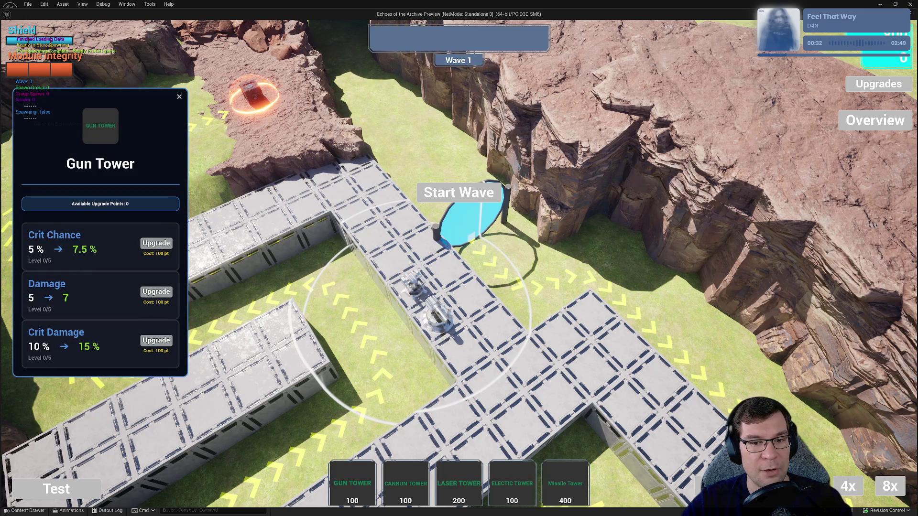
pyautogui.click(449, 323)
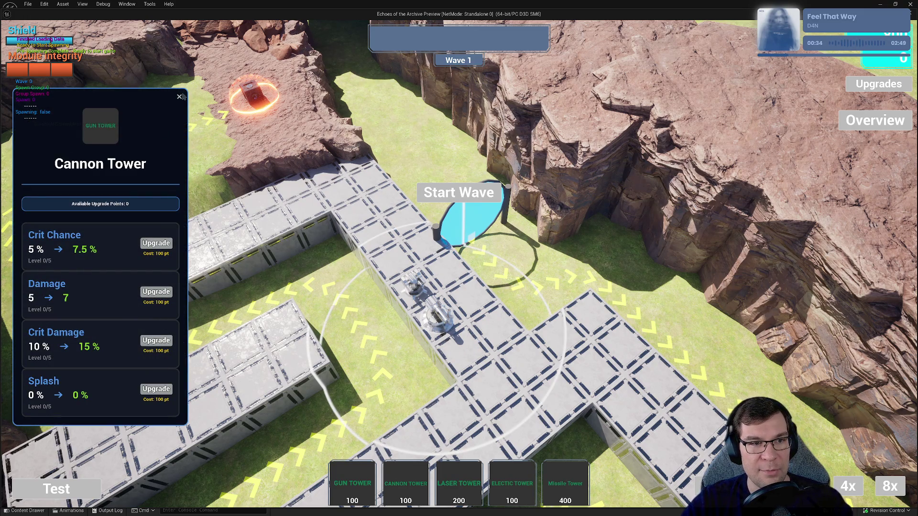
pyautogui.click(180, 98)
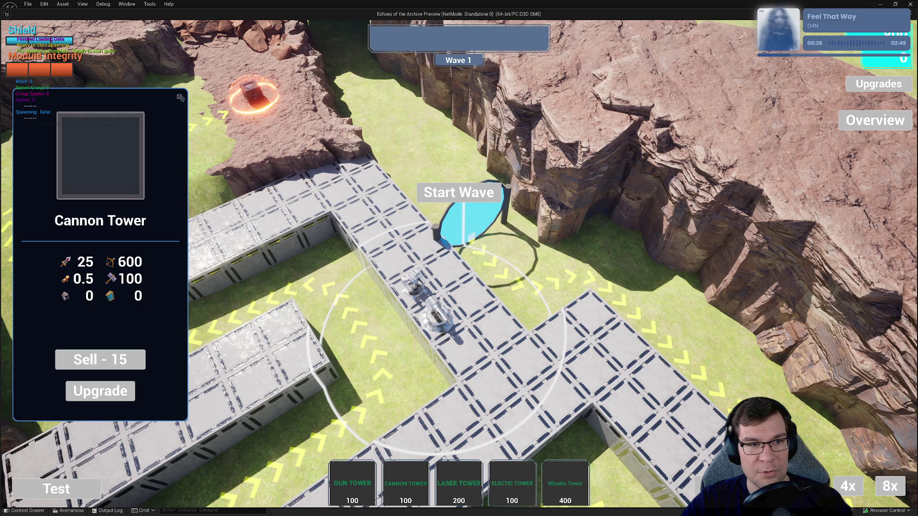
pyautogui.click(179, 97)
pyautogui.click(915, 14)
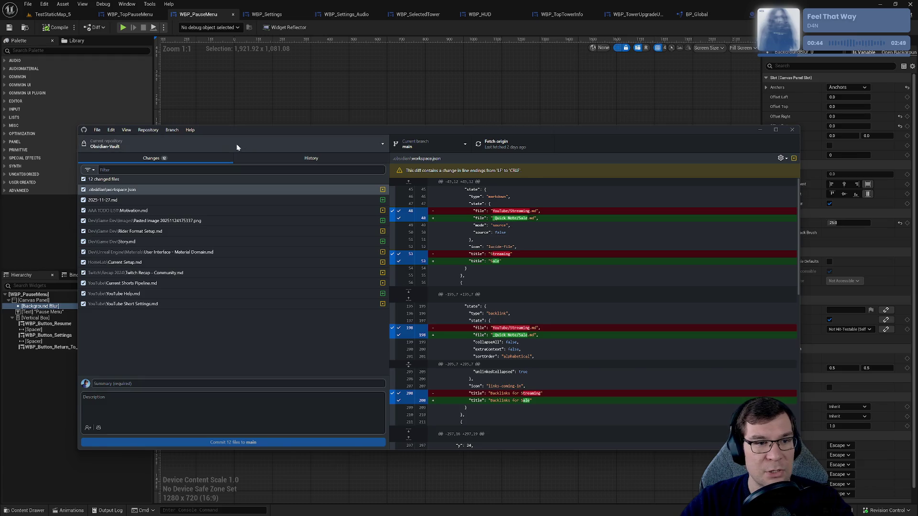
# Step: Switch GitHub Desktop to the TowerDefense repository and move the window
pyautogui.click(342, 142)
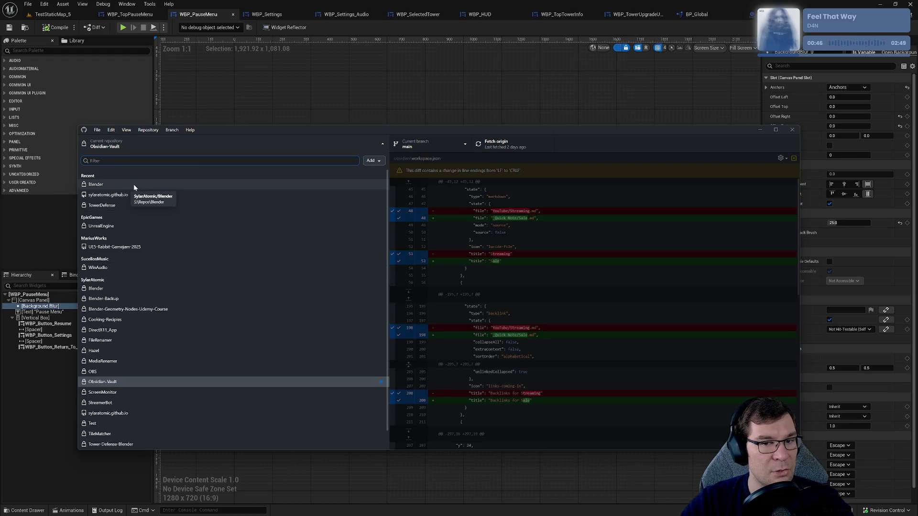
pyautogui.click(122, 205)
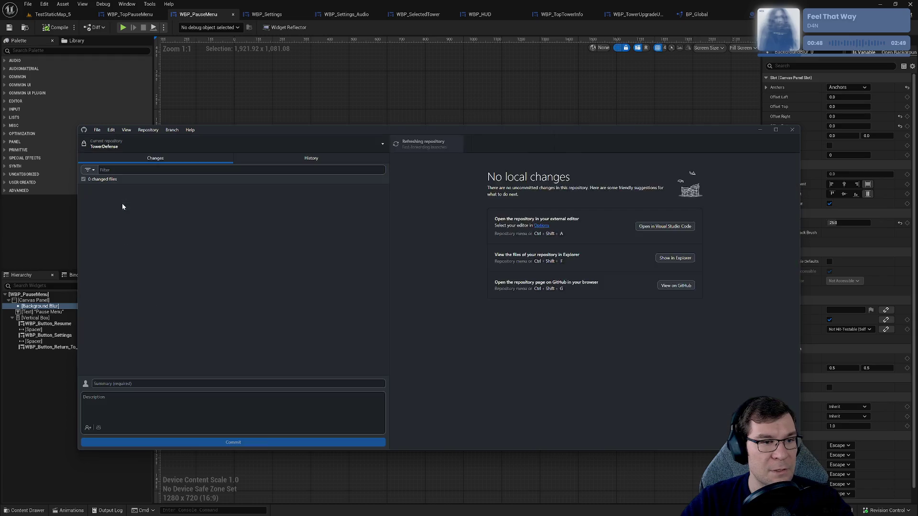
pyautogui.moveTo(262, 132); pyautogui.dragTo(338, 101)
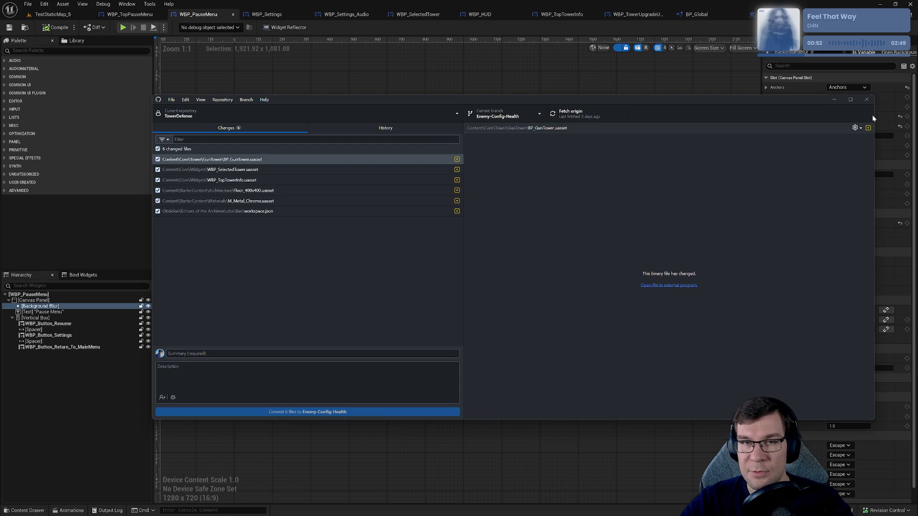
pyautogui.click(246, 211)
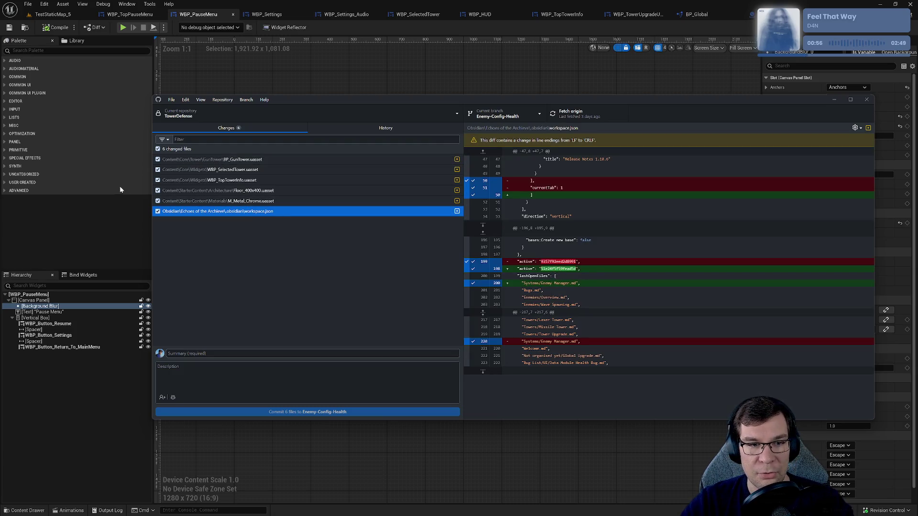
# Step: Uncheck all changes, then include only BP_GunTower, WBP_SelectedTower and WBP_TopTowerInfo
pyautogui.click(173, 201)
pyautogui.click(158, 148)
pyautogui.click(235, 159)
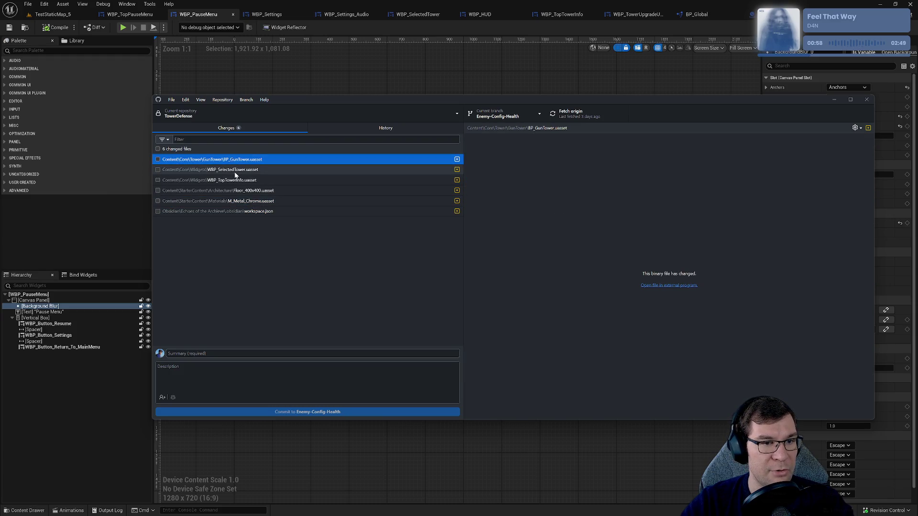
pyautogui.click(158, 159)
pyautogui.click(157, 170)
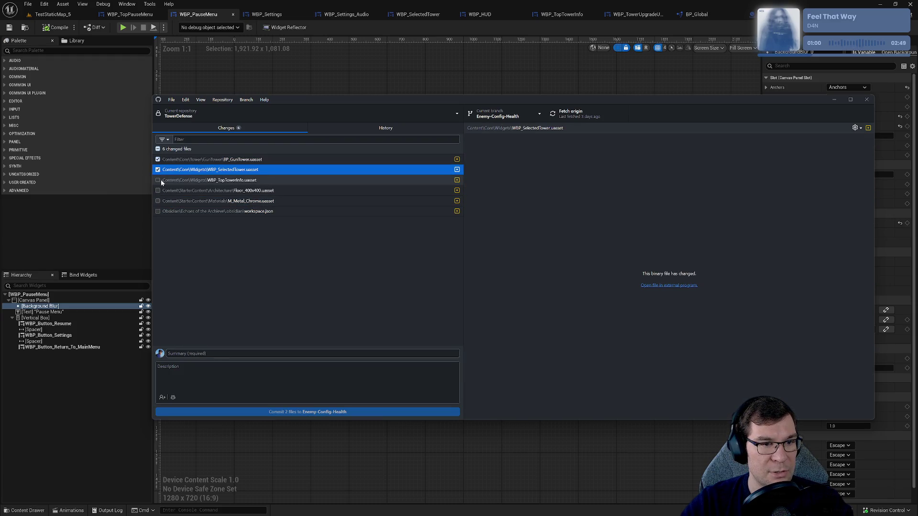
pyautogui.click(158, 180)
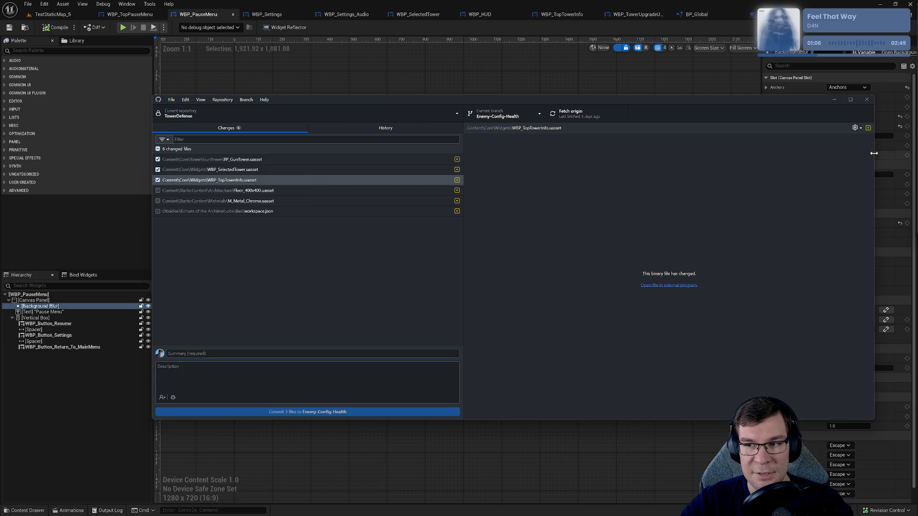
pyautogui.moveTo(874, 153); pyautogui.dragTo(775, 147)
pyautogui.moveTo(658, 99); pyautogui.dragTo(682, 99)
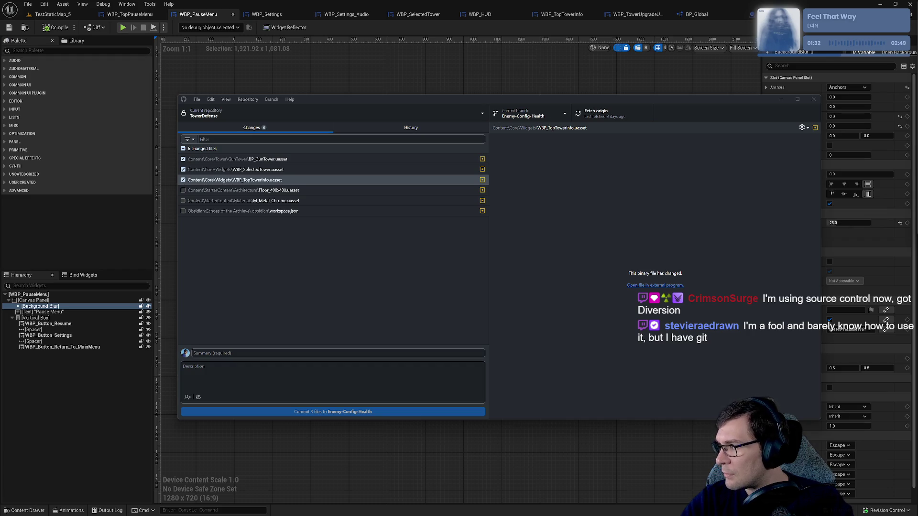
pyautogui.hotkey('alt', 'Tab')
# Step: Accept the diversion.dev cookie banner, restore the Chrome window down and close it
pyautogui.scroll(-4, 642, 233)
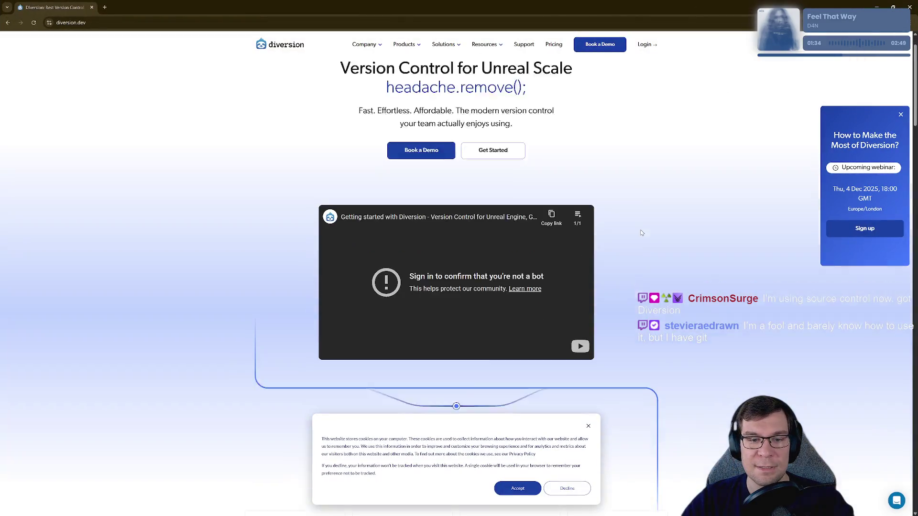
pyautogui.scroll(2, 642, 233)
pyautogui.moveTo(409, 211); pyautogui.dragTo(549, 209)
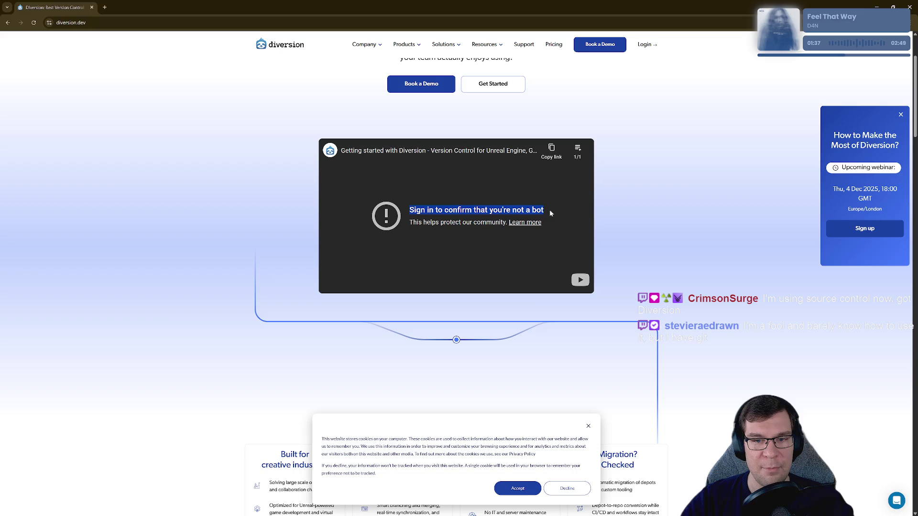
pyautogui.click(518, 488)
pyautogui.scroll(-1, 639, 309)
pyautogui.scroll(-5, 639, 308)
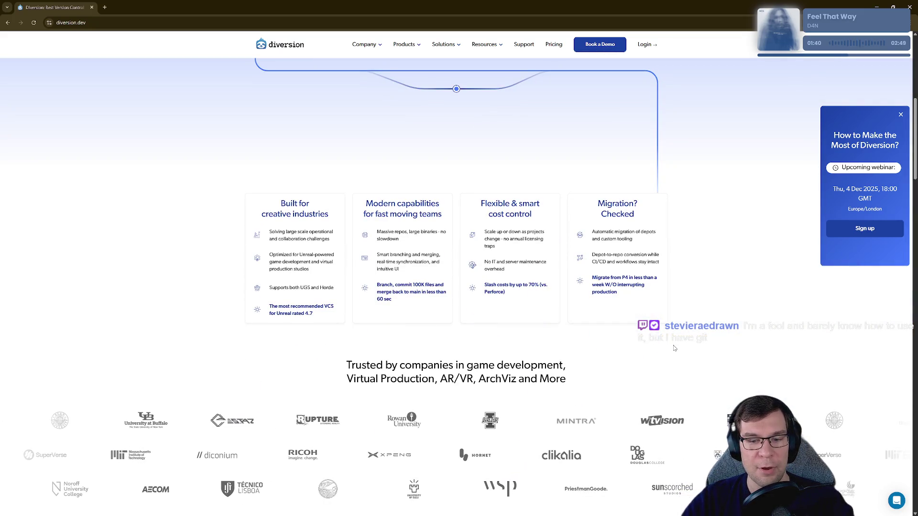
pyautogui.scroll(7, 675, 346)
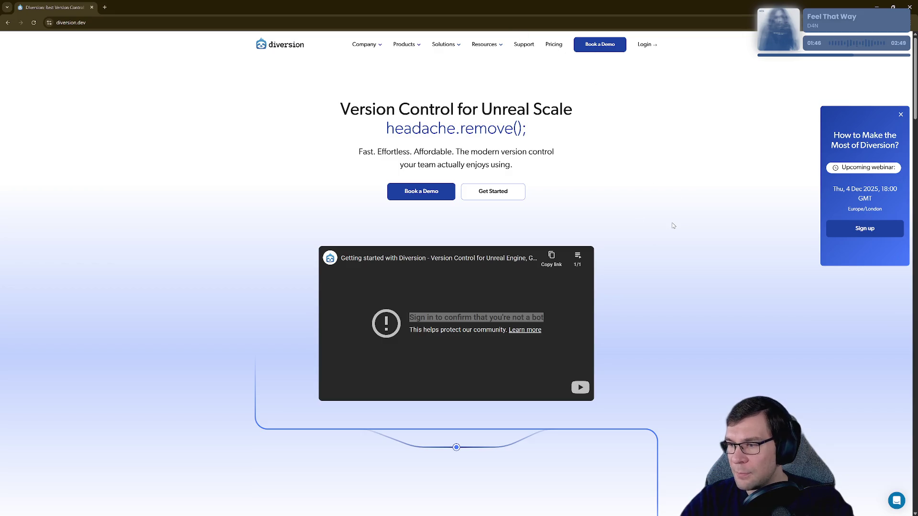
pyautogui.moveTo(412, 13)
pyautogui.mouseDown()
pyautogui.moveTo(312, 147)
pyautogui.moveTo(328, 144)
pyautogui.mouseUp()
pyautogui.click(594, 146)
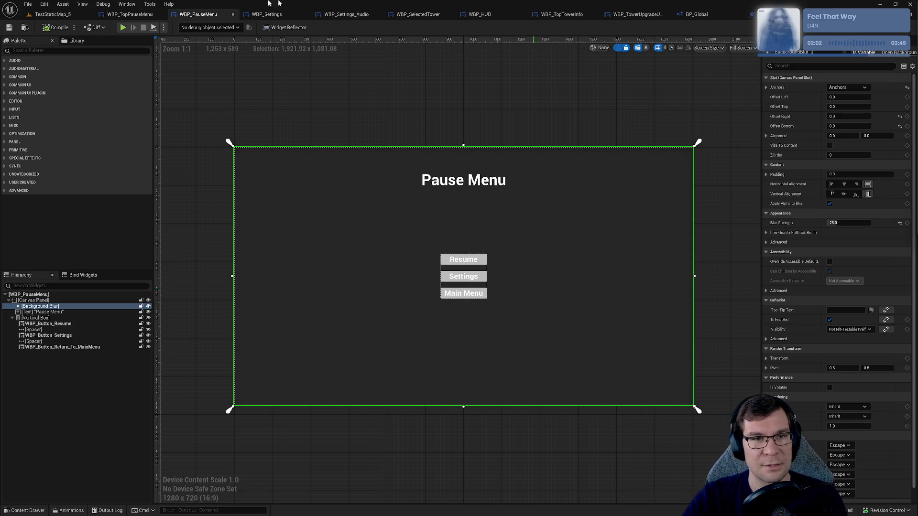
# Step: Diff WBP_PauseMenu against an earlier revision, comparing Defaults, Class Settings and EventGraph
pyautogui.click(99, 30)
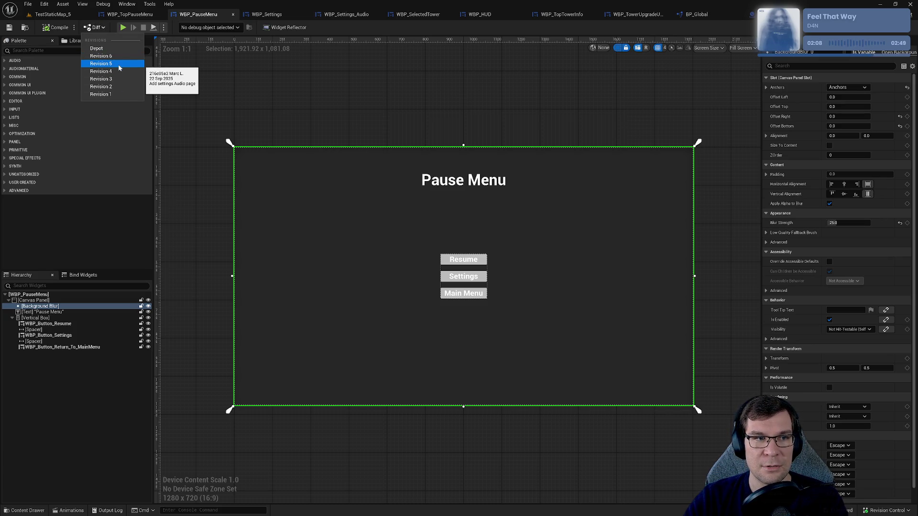
pyautogui.click(408, 194)
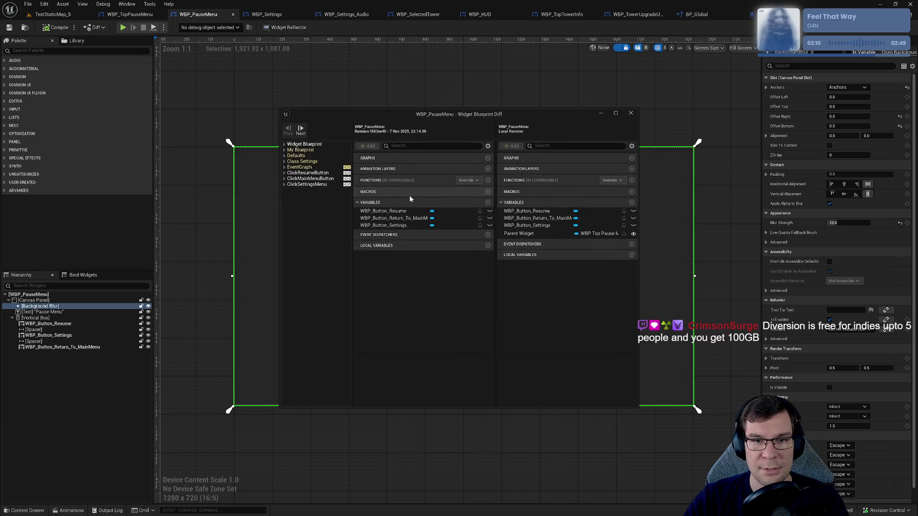
pyautogui.doubleClick(552, 107)
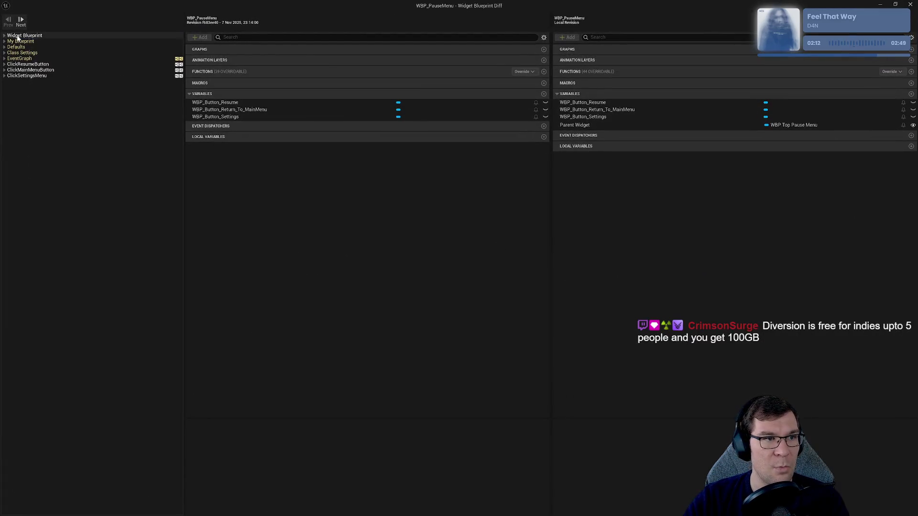
pyautogui.doubleClick(19, 37)
pyautogui.click(30, 41)
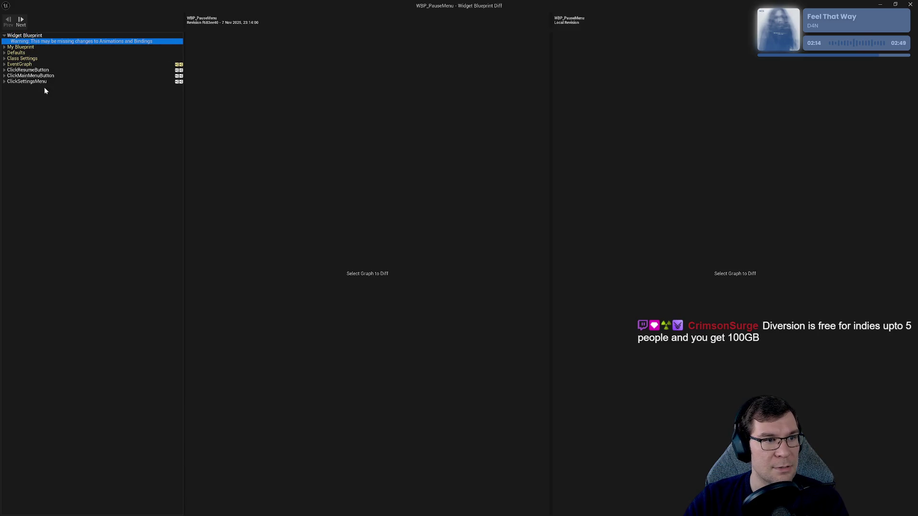
pyautogui.click(22, 53)
pyautogui.click(24, 58)
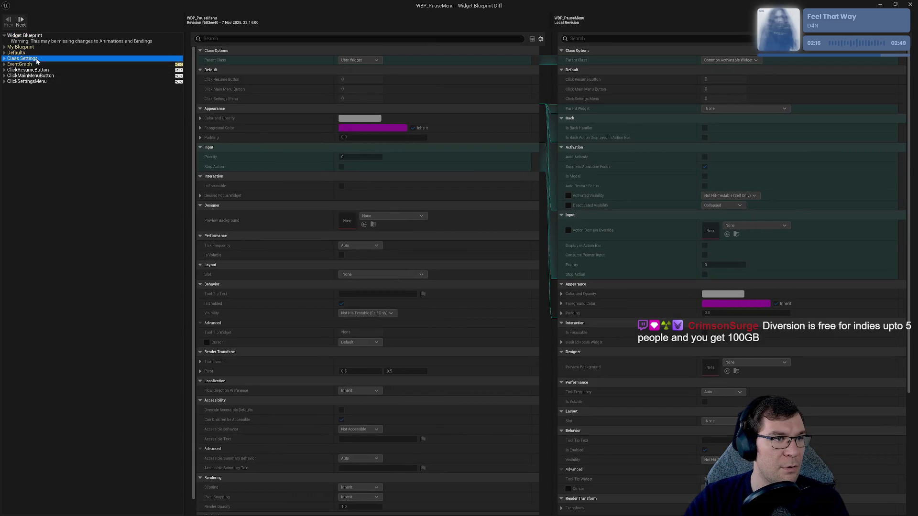
pyautogui.click(24, 64)
# Step: Compare the ClickResumeButton and ClickMainMenuButton graphs, then the Defaults again
pyautogui.scroll(-4, 508, 197)
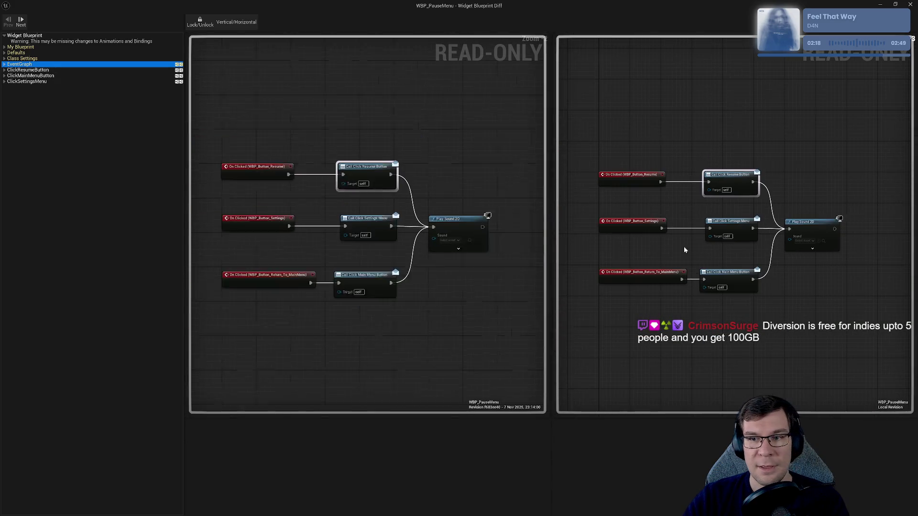
pyautogui.moveTo(510, 192)
pyautogui.mouseDown()
pyautogui.moveTo(278, 156)
pyautogui.moveTo(500, 134)
pyautogui.mouseUp()
pyautogui.scroll(-3, 446, 139)
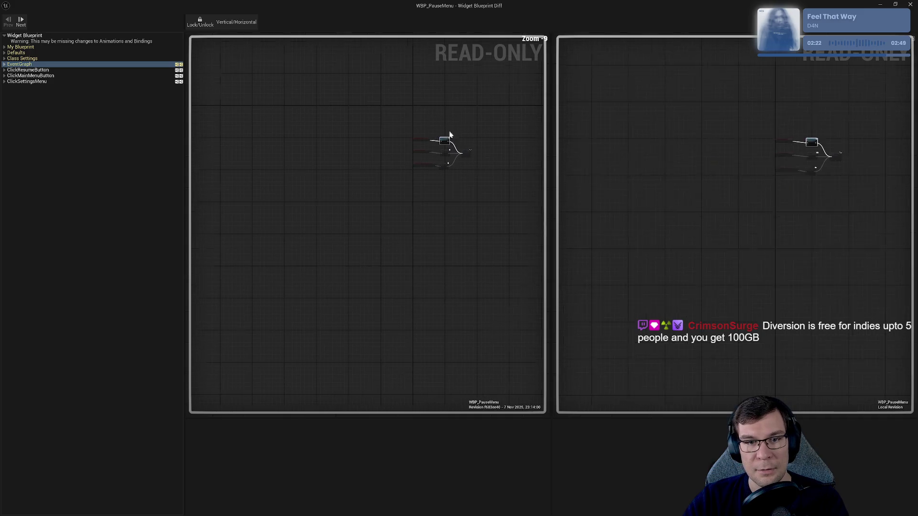
pyautogui.click(26, 71)
pyautogui.click(24, 77)
pyautogui.click(16, 53)
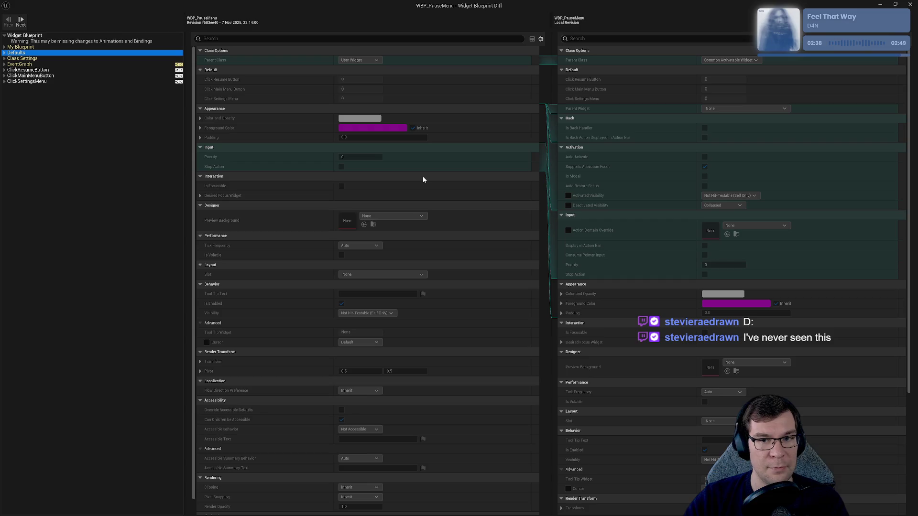
pyautogui.scroll(-1, 432, 160)
pyautogui.scroll(1, 324, 398)
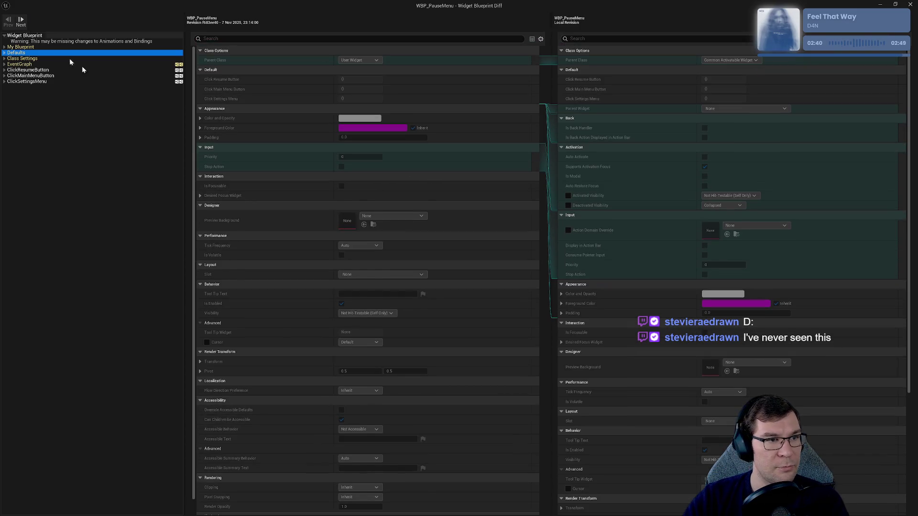
# Step: Close the Blueprint Diff window and return to the Pause Menu canvas
pyautogui.doubleClick(418, 4)
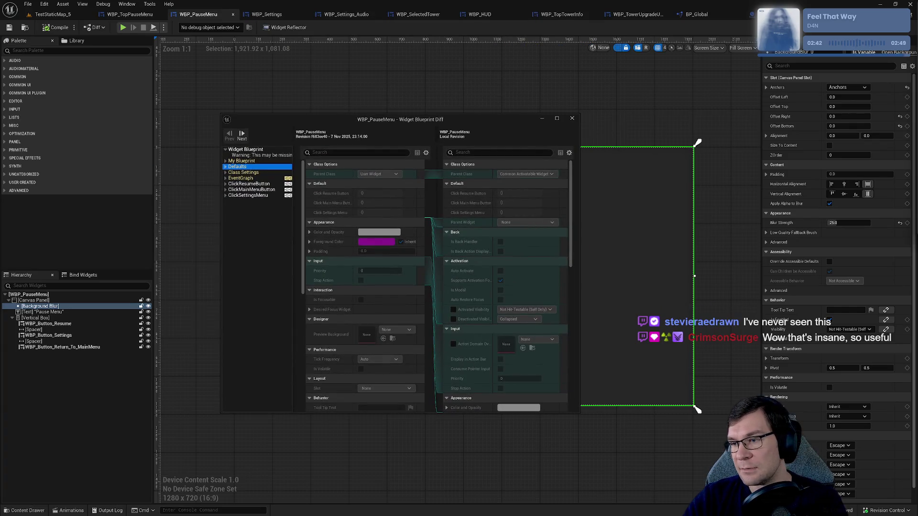
pyautogui.hotkey('alt', 'F4')
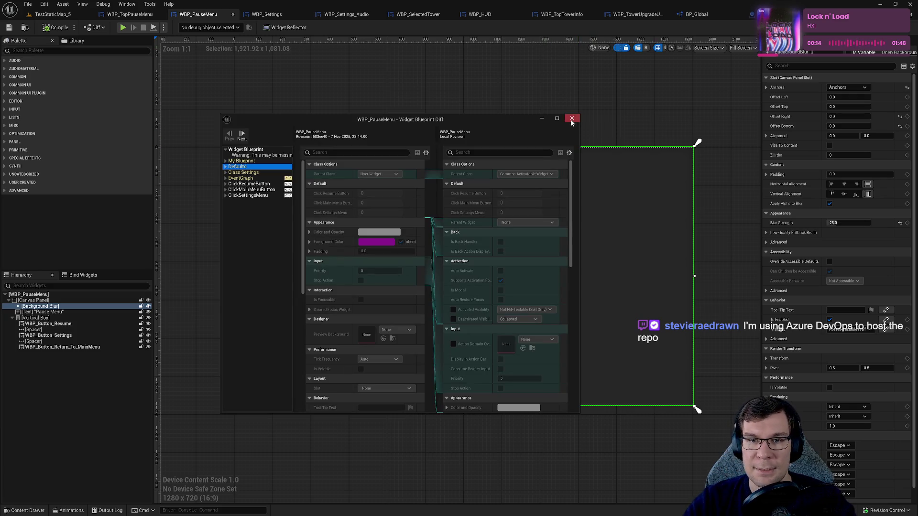
pyautogui.click(572, 119)
pyautogui.moveTo(567, 117); pyautogui.dragTo(548, 115)
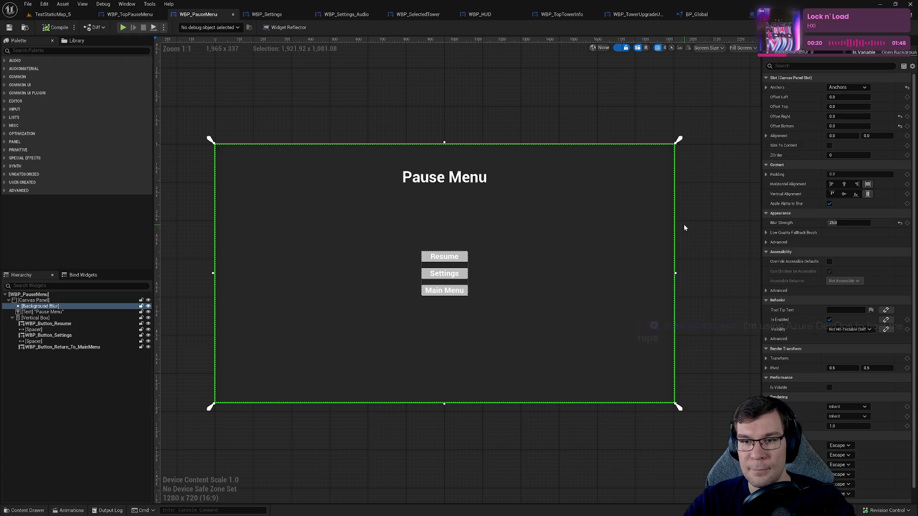
# Step: Pan the Pause Menu designer canvas and compile WBP_PauseMenu
pyautogui.moveTo(694, 211); pyautogui.dragTo(721, 209)
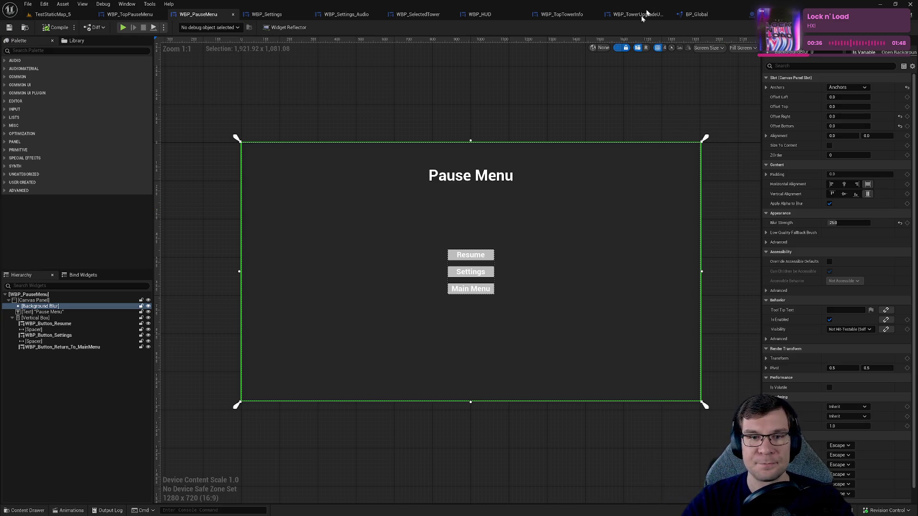
pyautogui.click(43, 29)
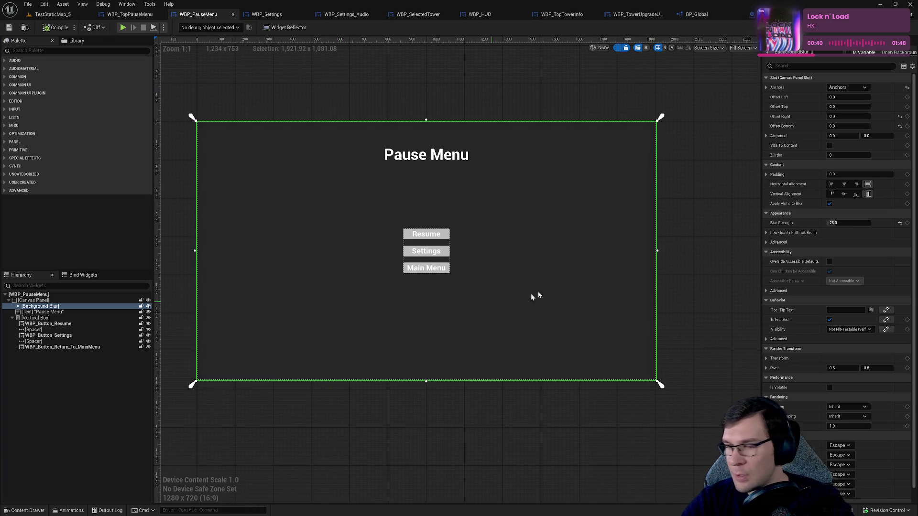
pyautogui.hotkey('alt', 'Tab')
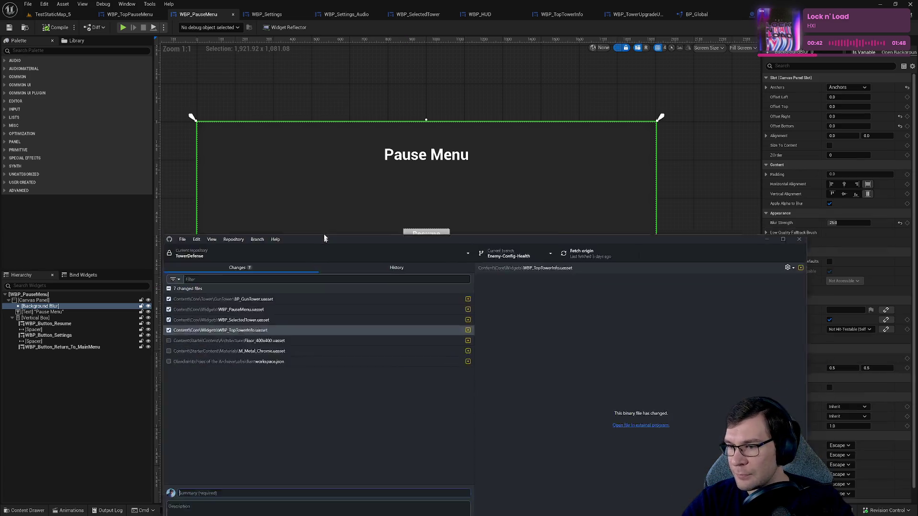
# Step: Commit the four files as 'Fix bug with tower select menu' to Enemy-Config-Health and push origin
pyautogui.moveTo(144, 405); pyautogui.dragTo(169, 472)
pyautogui.moveTo(517, 87); pyautogui.dragTo(513, 61)
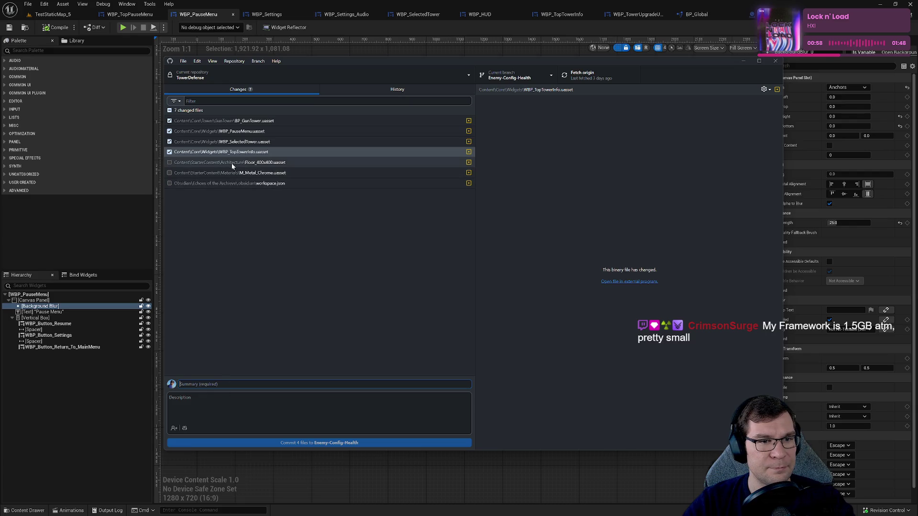
pyautogui.click(219, 386)
pyautogui.write('F')
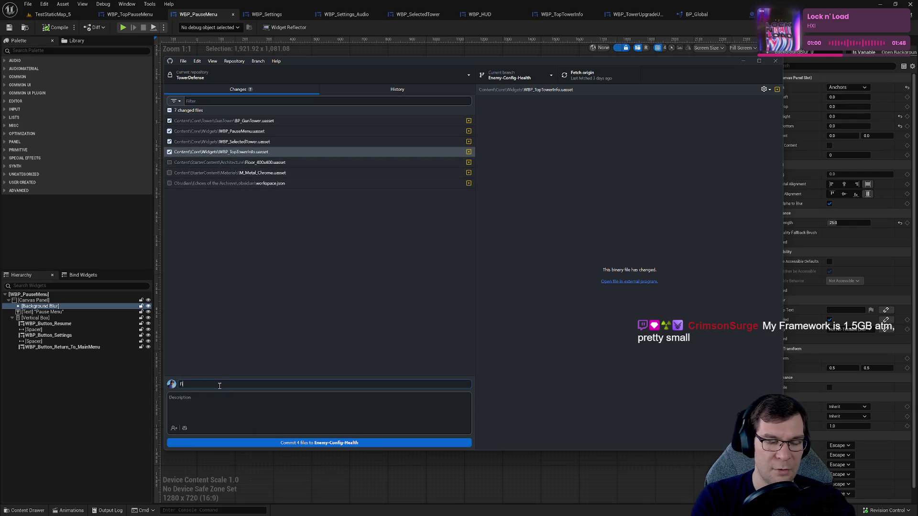
pyautogui.write('ix bug with tower select menu')
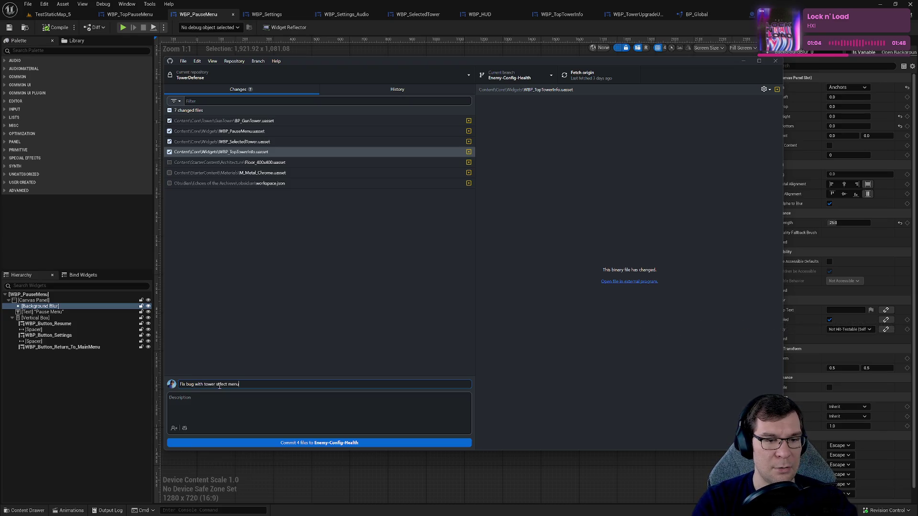
pyautogui.write('-')
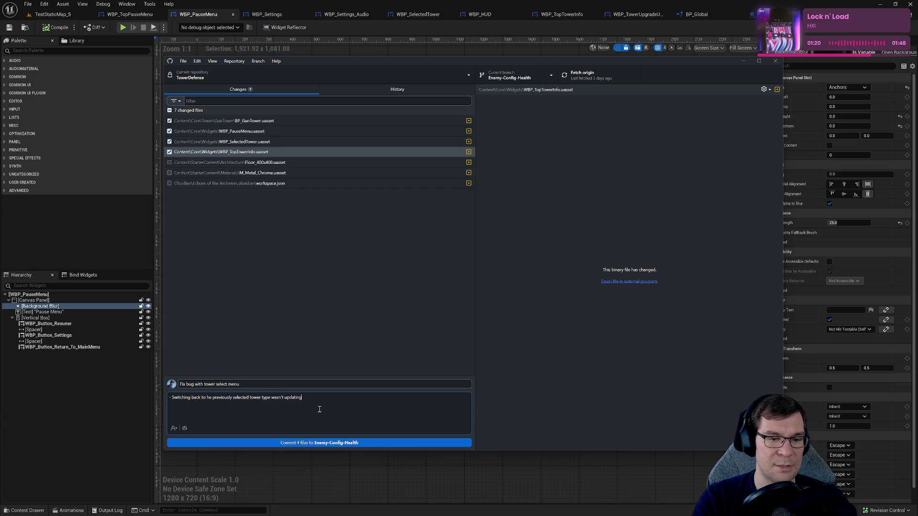
pyautogui.click(340, 445)
pyautogui.hotkey('ctrl', 'p')
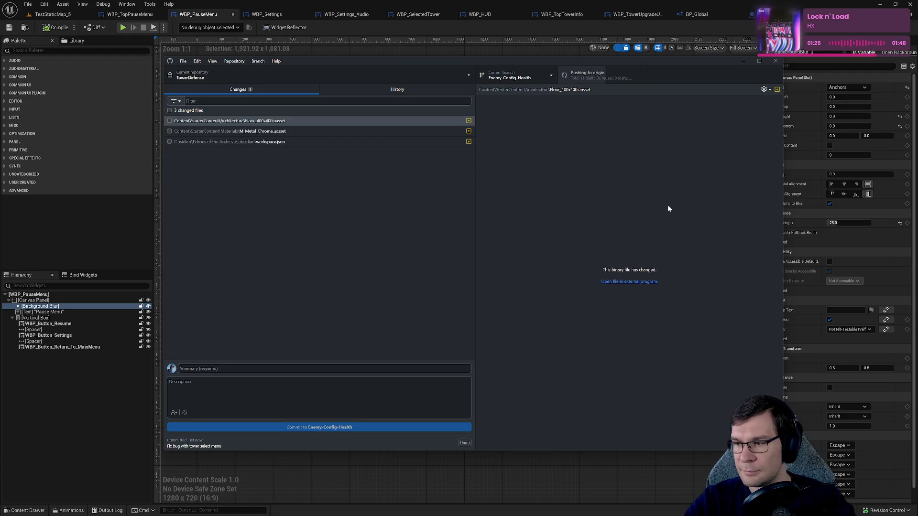
# Step: Close the Message Log and start playing TestStaticMap_5
pyautogui.click(863, 165)
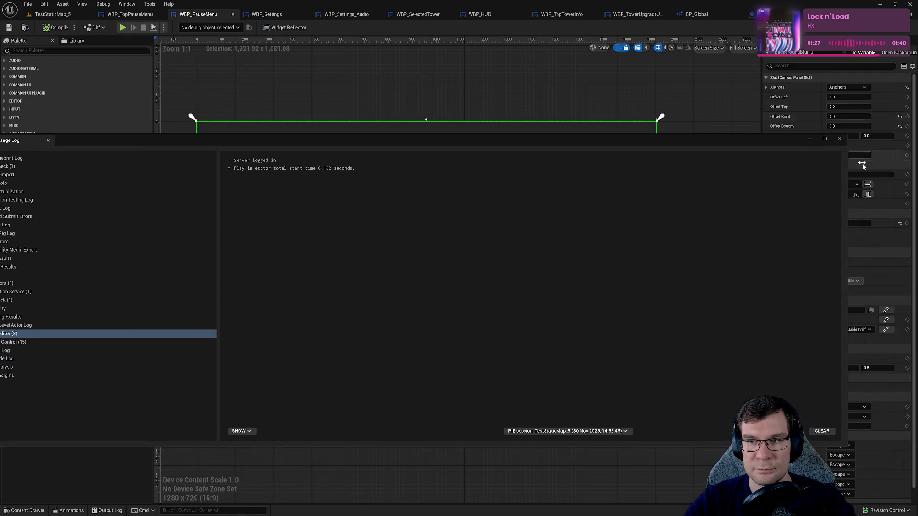
pyautogui.moveTo(850, 165)
pyautogui.mouseDown()
pyautogui.moveTo(152, 229)
pyautogui.moveTo(276, 243)
pyautogui.moveTo(448, 116)
pyautogui.mouseUp()
pyautogui.moveTo(482, 328)
pyautogui.mouseDown()
pyautogui.moveTo(676, 308)
pyautogui.moveTo(763, 345)
pyautogui.mouseUp()
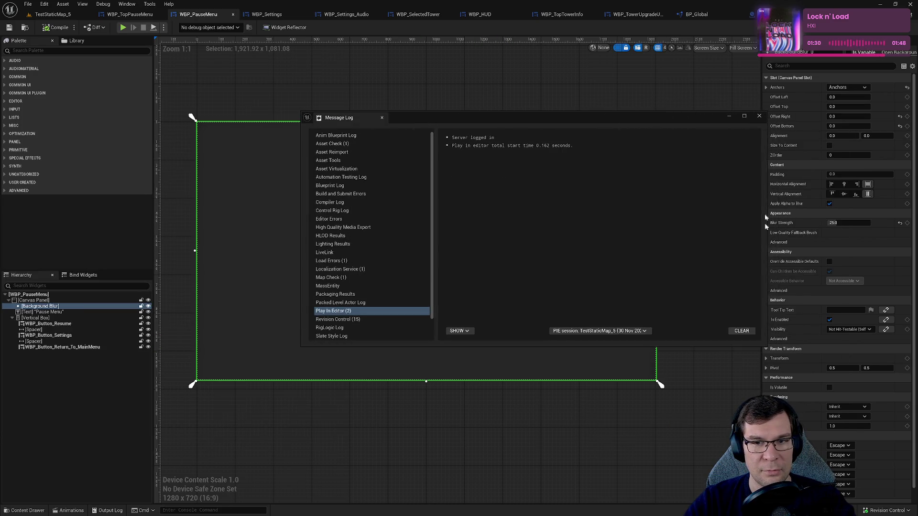
pyautogui.click(759, 116)
pyautogui.click(403, 55)
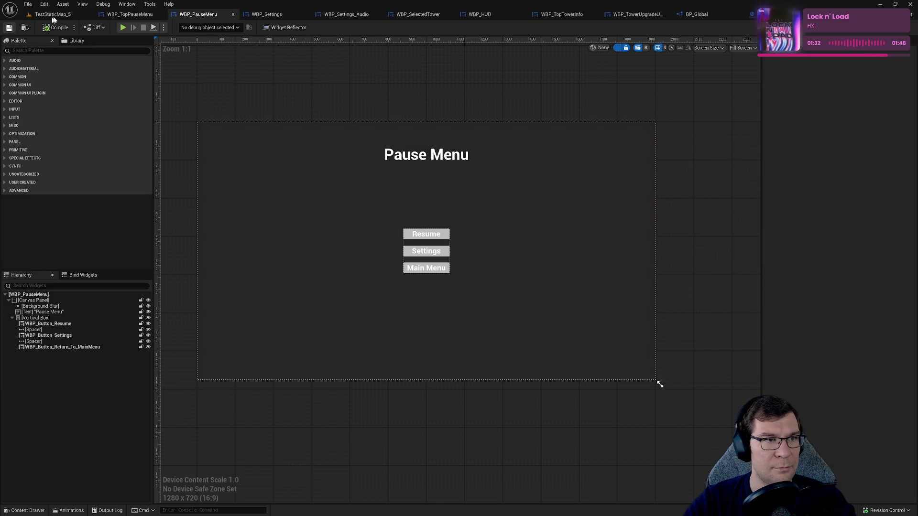
pyautogui.click(52, 17)
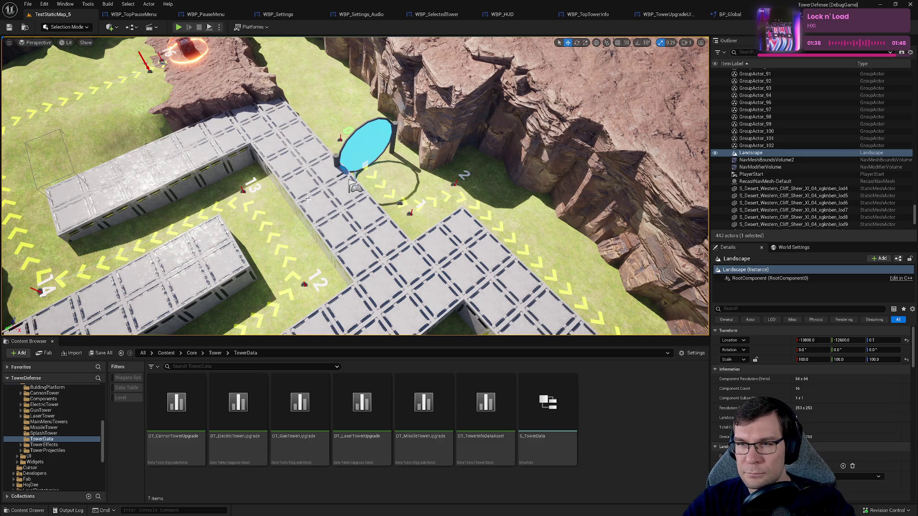
pyautogui.click(178, 26)
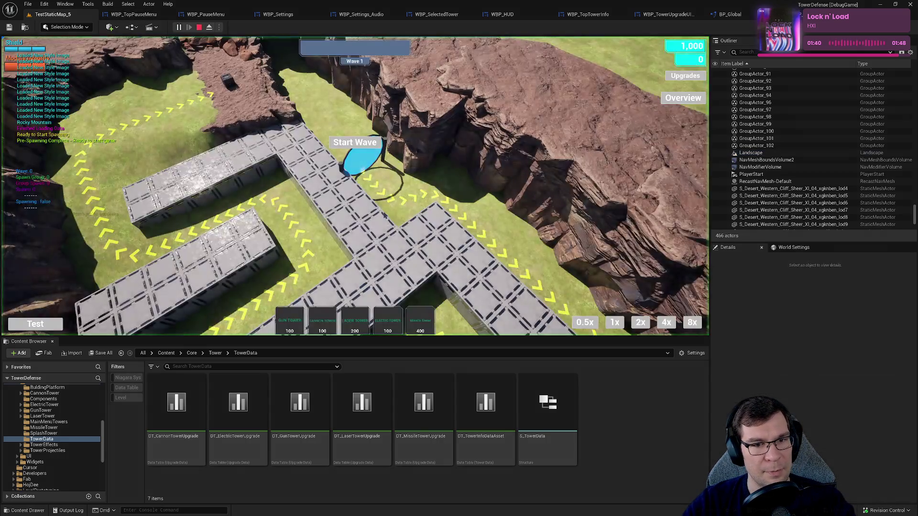
# Step: Place a tower, stop the session, and relaunch as a standalone preview
pyautogui.click(290, 325)
pyautogui.click(365, 205)
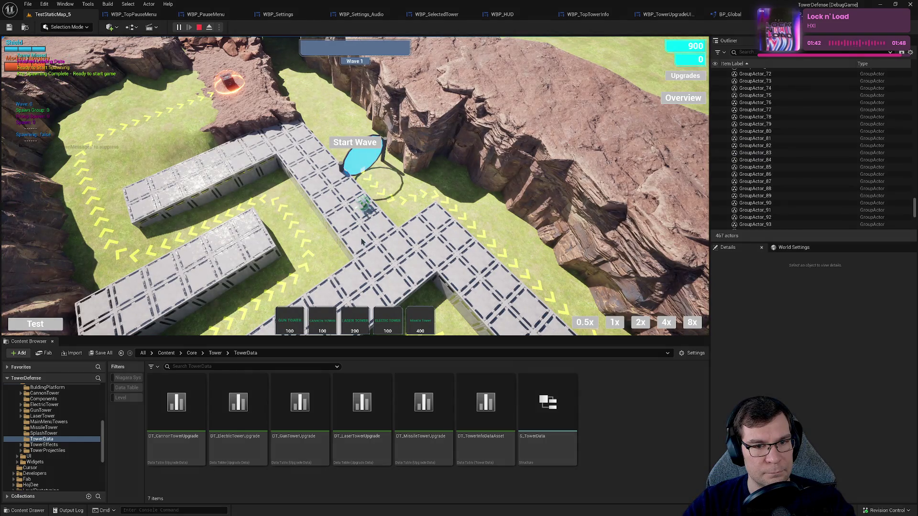
pyautogui.click(201, 28)
pyautogui.click(205, 13)
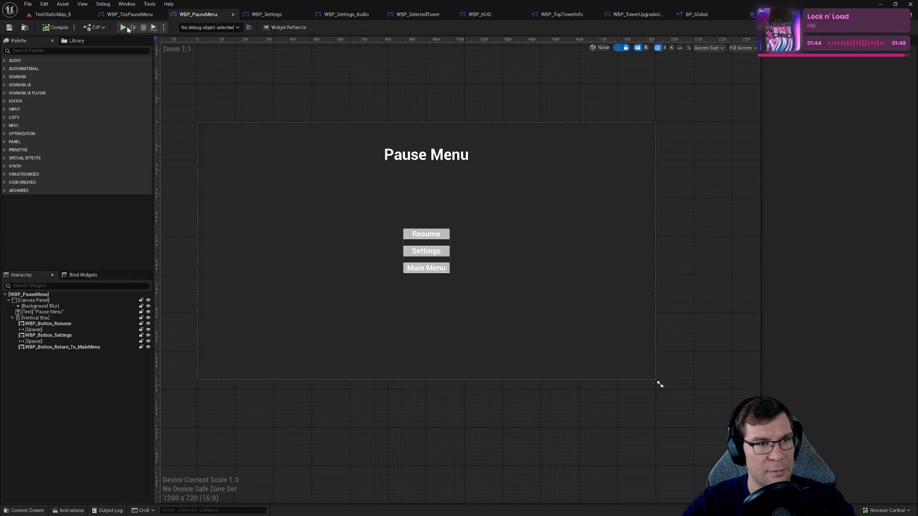
pyautogui.hotkey('alt', 'p')
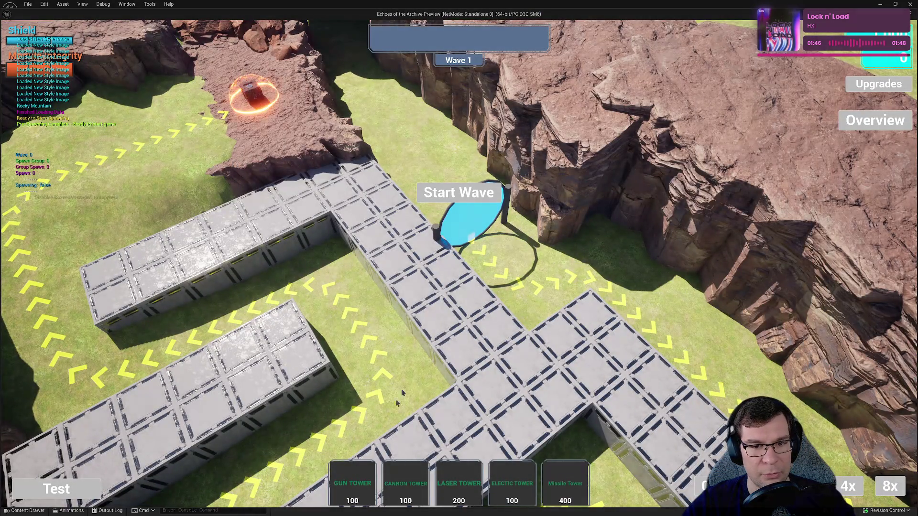
# Step: Place gun, cannon and laser towers, check each one's info, and open upgrades
pyautogui.click(449, 262)
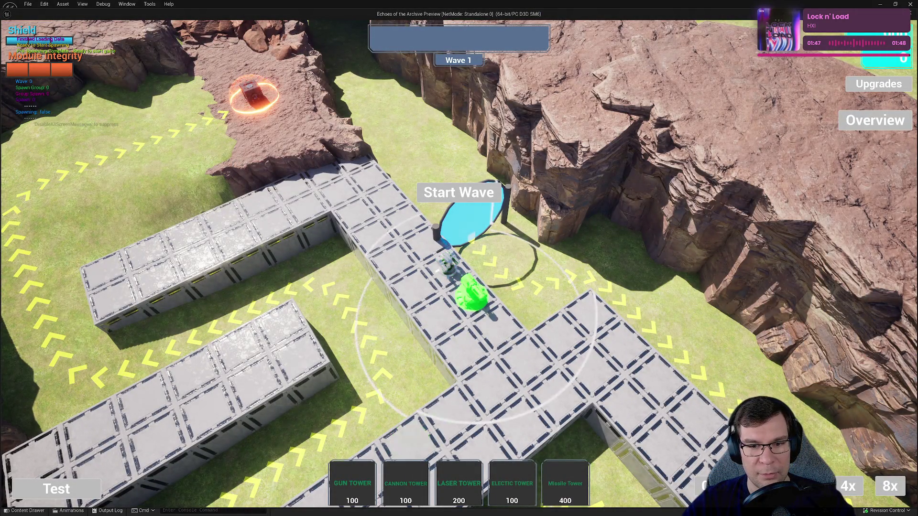
pyautogui.click(474, 293)
pyautogui.click(443, 497)
pyautogui.click(497, 327)
pyautogui.click(497, 327)
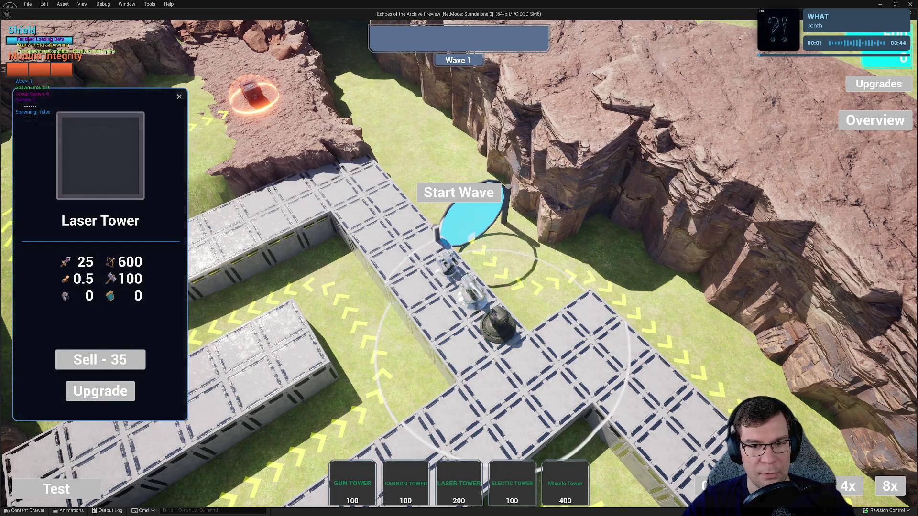
pyautogui.click(474, 293)
pyautogui.click(449, 262)
pyautogui.click(122, 397)
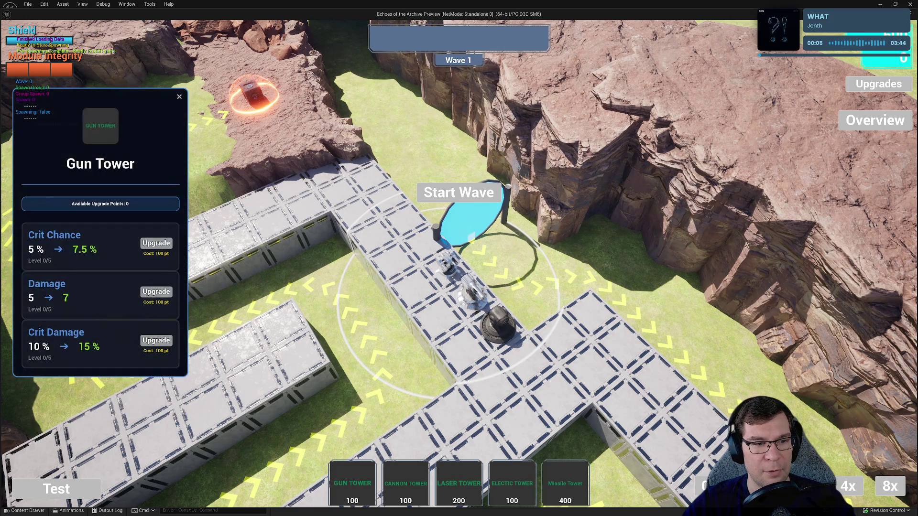
# Step: Switch between laser, cannon and gun towers, close both panels, then exit with Esc
pyautogui.click(497, 327)
pyautogui.click(474, 293)
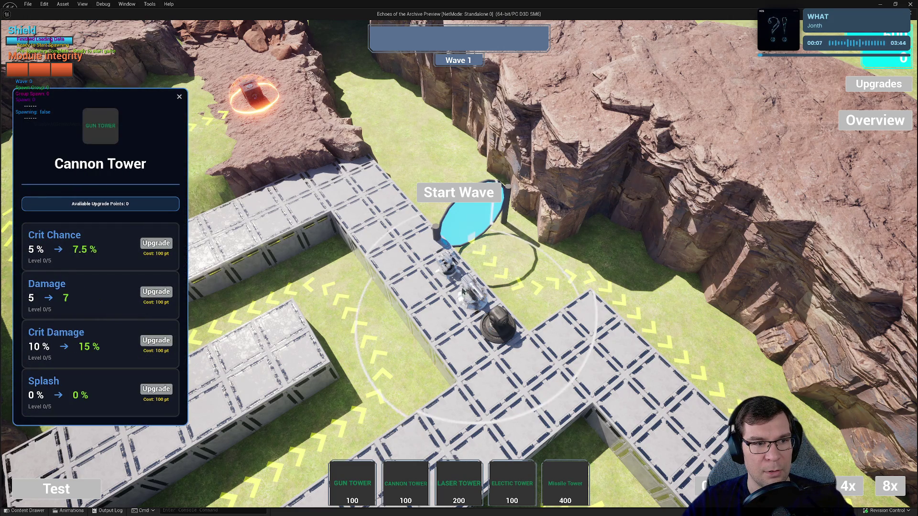
pyautogui.click(179, 97)
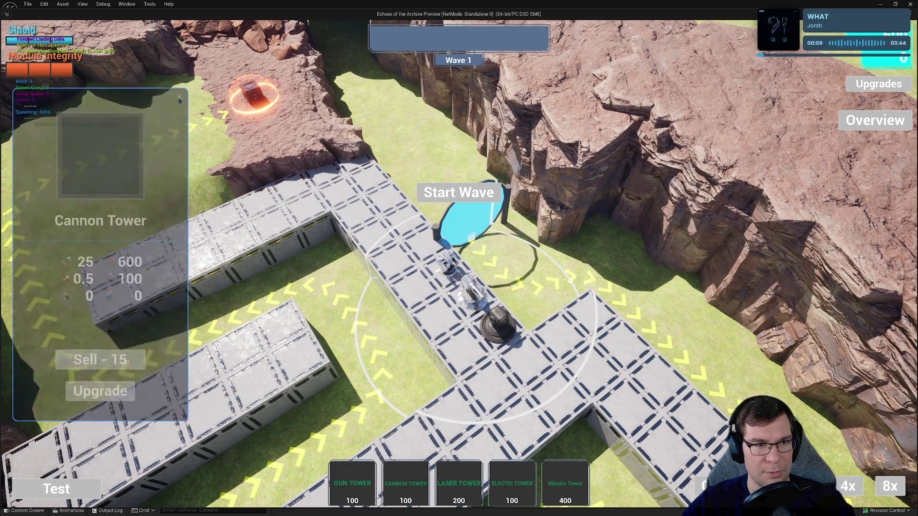
pyautogui.click(179, 97)
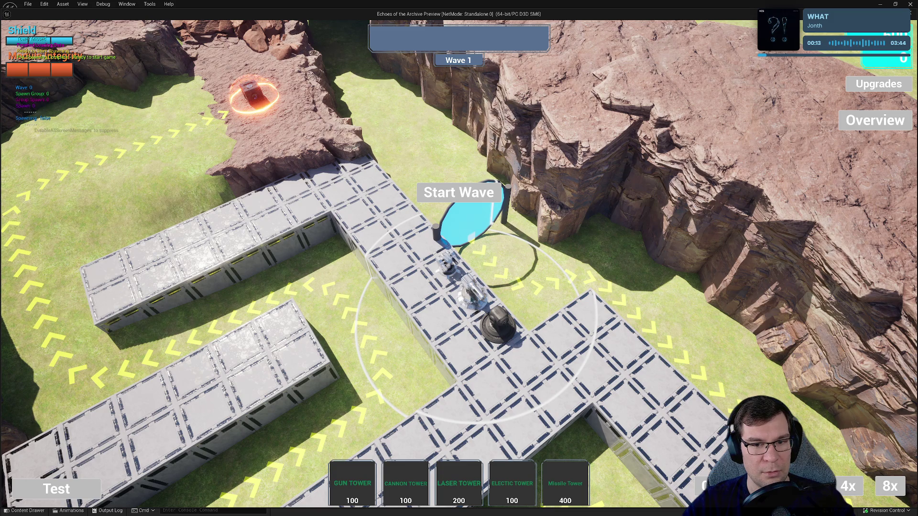
pyautogui.click(496, 330)
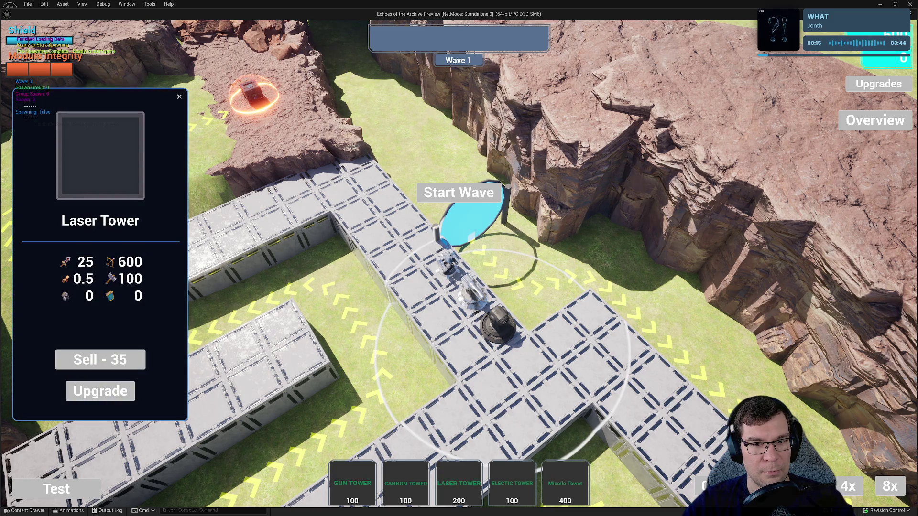
pyautogui.click(448, 264)
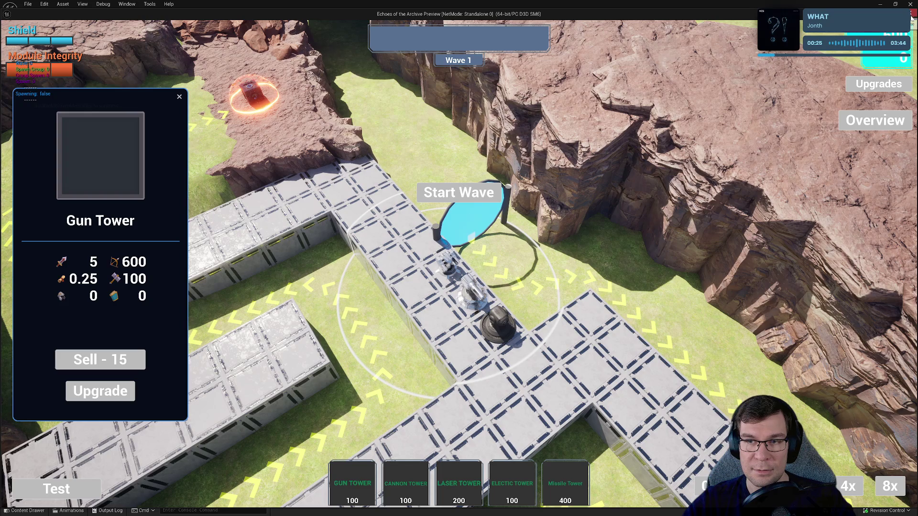
pyautogui.press('Escape')
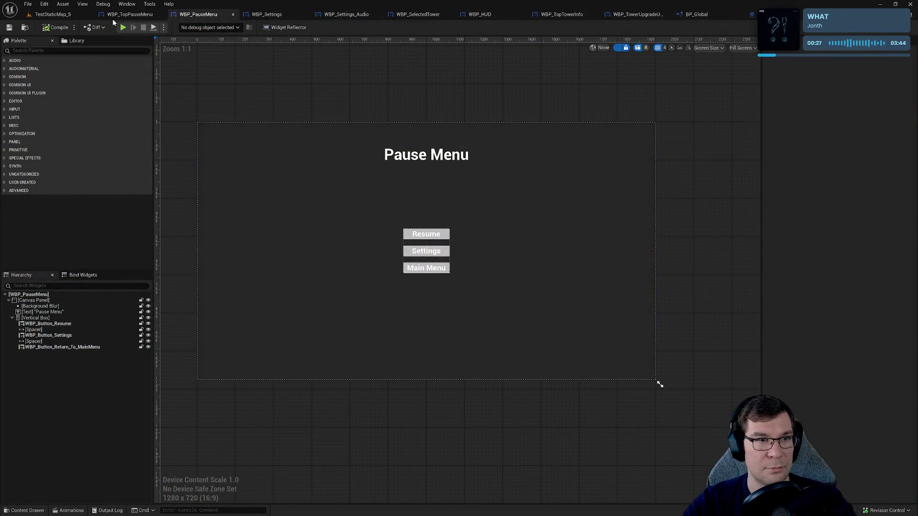
# Step: Cycle through the open widget tabs to reach WBP_TopTowerInfo's event graph
pyautogui.click(115, 16)
pyautogui.click(53, 14)
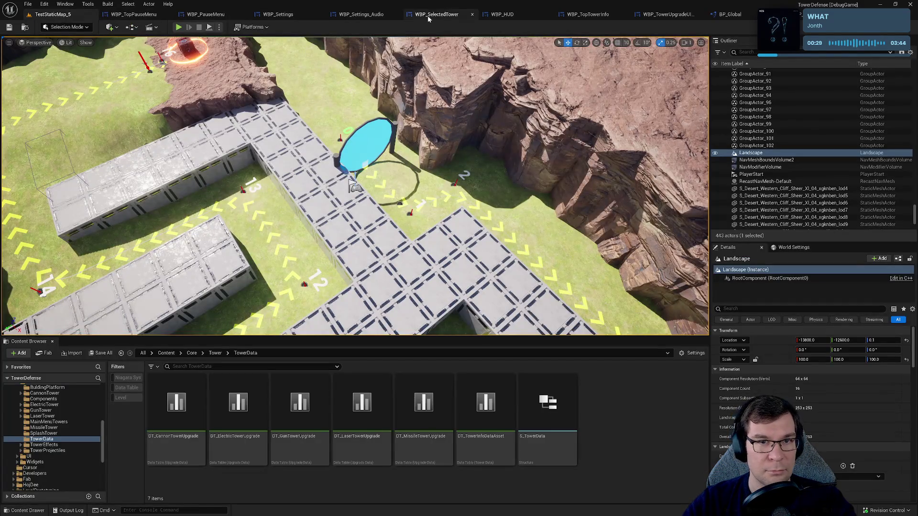
pyautogui.click(418, 14)
pyautogui.click(346, 15)
pyautogui.click(406, 16)
pyautogui.moveTo(473, 139); pyautogui.dragTo(346, 120)
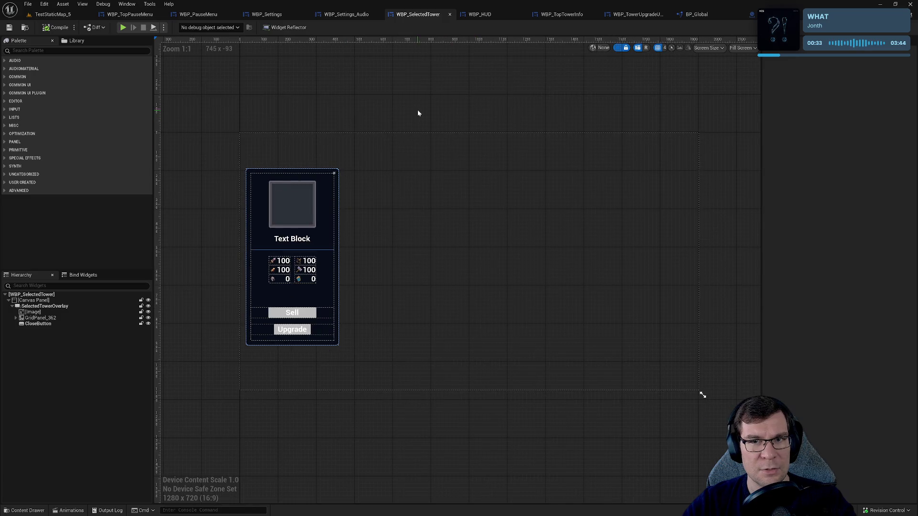
pyautogui.click(562, 15)
# Step: Locate and select the SET Selected Tower Data node in the Sell Button Pressed logic
pyautogui.scroll(3, 661, 255)
pyautogui.moveTo(661, 256)
pyautogui.mouseDown()
pyautogui.moveTo(524, 313)
pyautogui.moveTo(428, 323)
pyautogui.moveTo(461, 221)
pyautogui.moveTo(462, 285)
pyautogui.moveTo(475, 139)
pyautogui.moveTo(463, 118)
pyautogui.moveTo(493, 317)
pyautogui.mouseUp()
pyautogui.scroll(-1, 462, 285)
pyautogui.moveTo(408, 273); pyautogui.dragTo(382, 220)
pyautogui.scroll(1, 401, 258)
pyautogui.moveTo(416, 282); pyautogui.dragTo(407, 125)
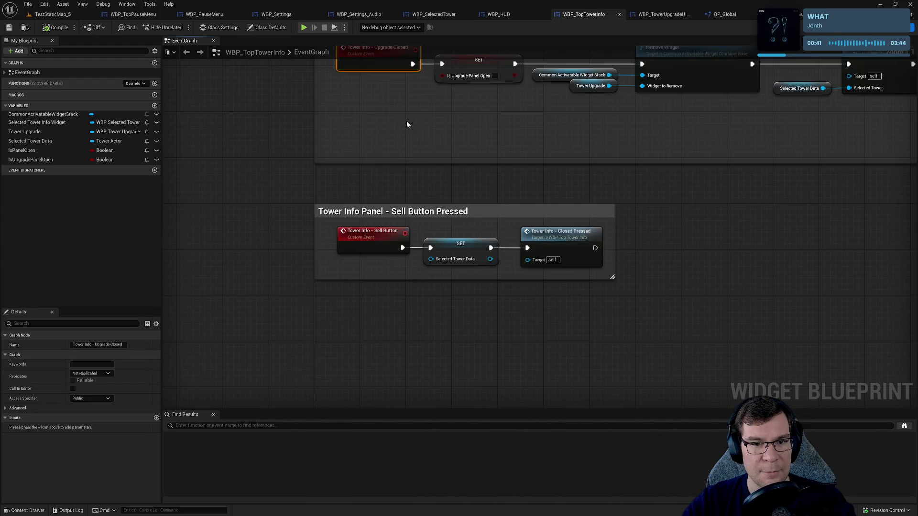
pyautogui.click(387, 271)
pyautogui.click(388, 270)
pyautogui.click(392, 284)
pyautogui.click(486, 254)
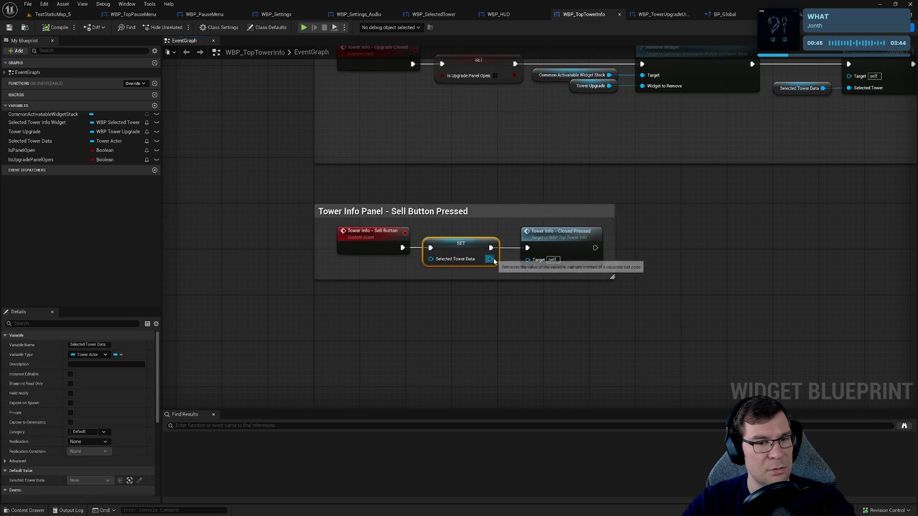
# Step: Paste a Selected Tower Data setter after SET Is Panel Open, wire its exec pin, and return to the level
pyautogui.scroll(3, 497, 277)
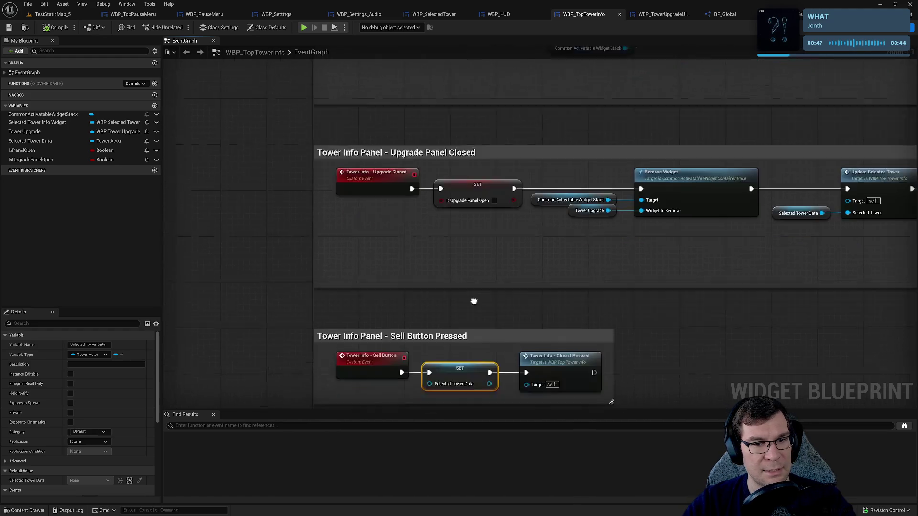
pyautogui.scroll(7, 494, 129)
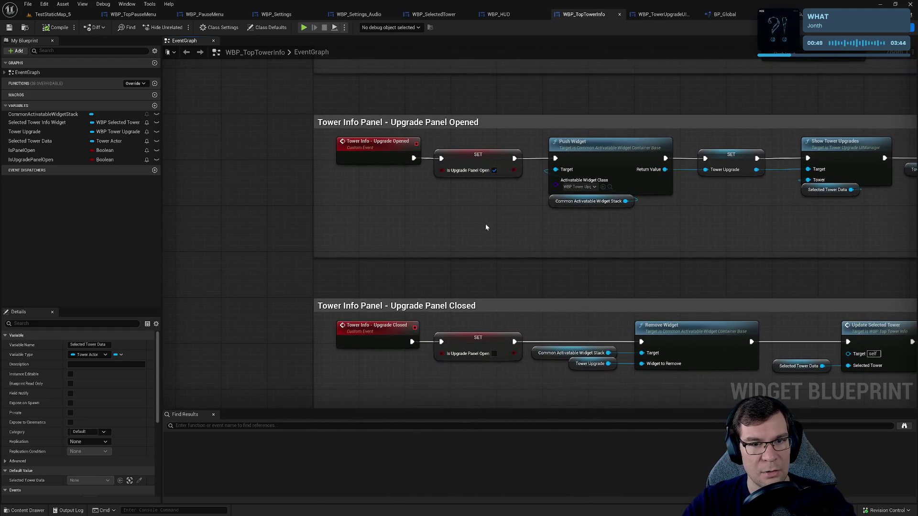
pyautogui.scroll(5, 520, 205)
pyautogui.moveTo(520, 205); pyautogui.dragTo(362, 266)
pyautogui.moveTo(526, 230); pyautogui.dragTo(311, 177)
pyautogui.moveTo(562, 226); pyautogui.dragTo(371, 216)
pyautogui.click(699, 200)
pyautogui.hotkey('ctrl', 'v')
pyautogui.moveTo(644, 186)
pyautogui.mouseDown()
pyautogui.moveTo(672, 208)
pyautogui.moveTo(702, 209)
pyautogui.moveTo(705, 193)
pyautogui.moveTo(688, 178)
pyautogui.moveTo(757, 168)
pyautogui.mouseUp()
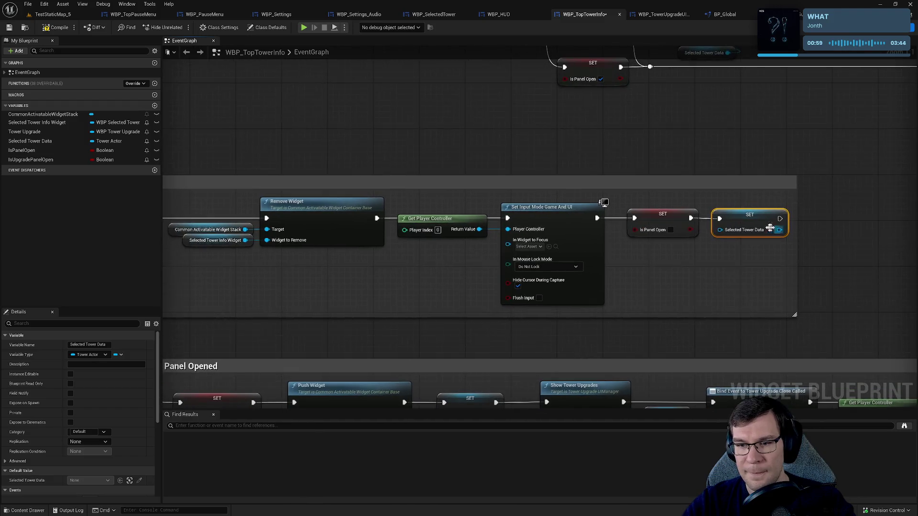
pyautogui.click(53, 14)
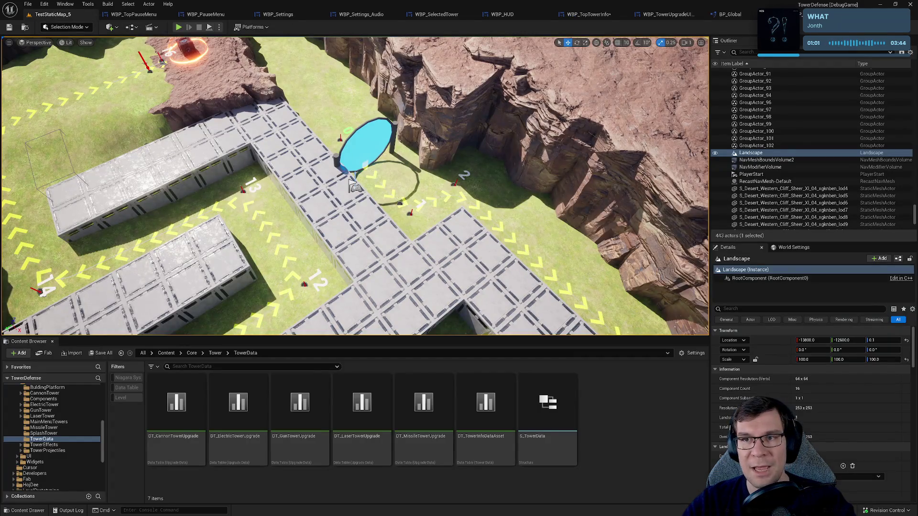
# Step: Save the WBP_TopTowerInfo blueprint and go back to the level map
pyautogui.click(731, 14)
pyautogui.click(648, 15)
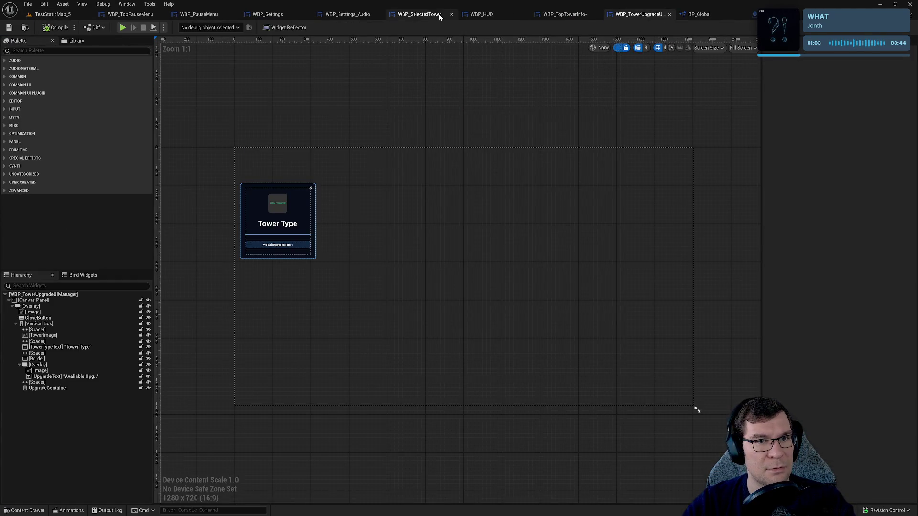
pyautogui.click(565, 14)
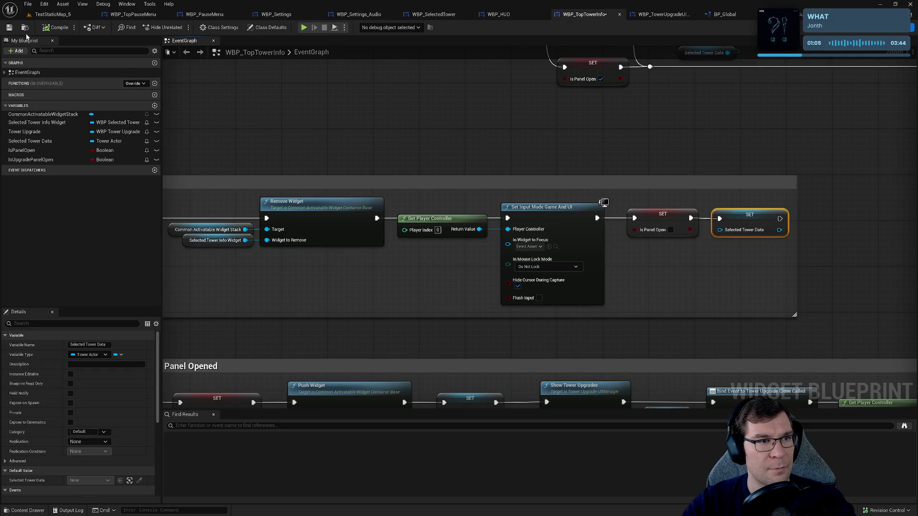
pyautogui.click(8, 28)
pyautogui.click(60, 14)
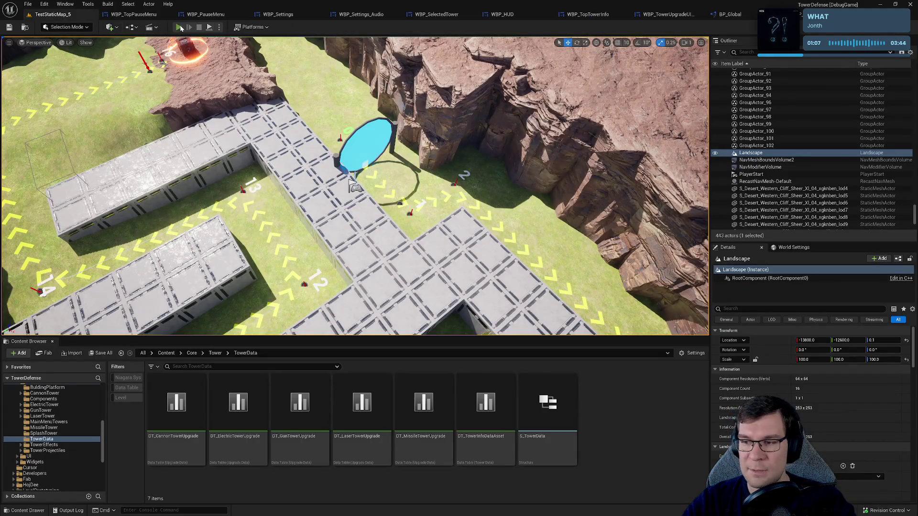
# Step: Launch a Standalone play session, place a Cannon Tower and select it
pyautogui.click(175, 27)
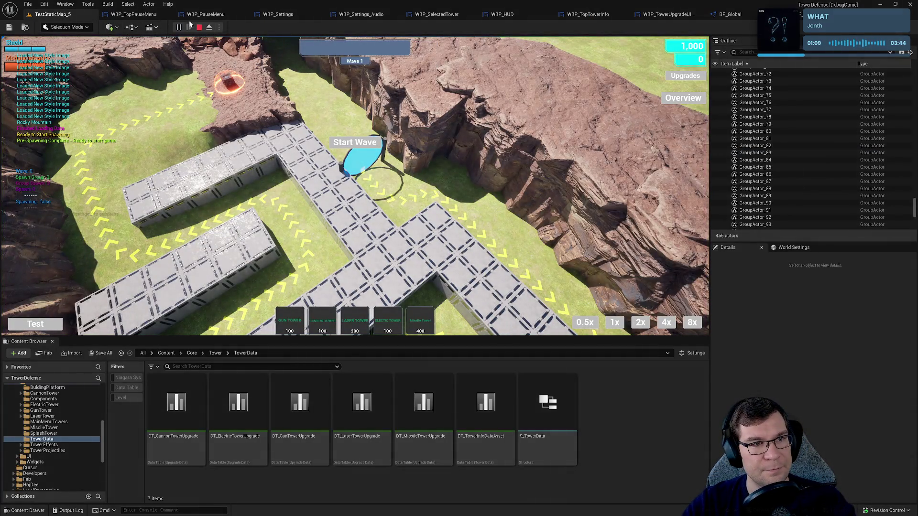
pyautogui.press('Escape')
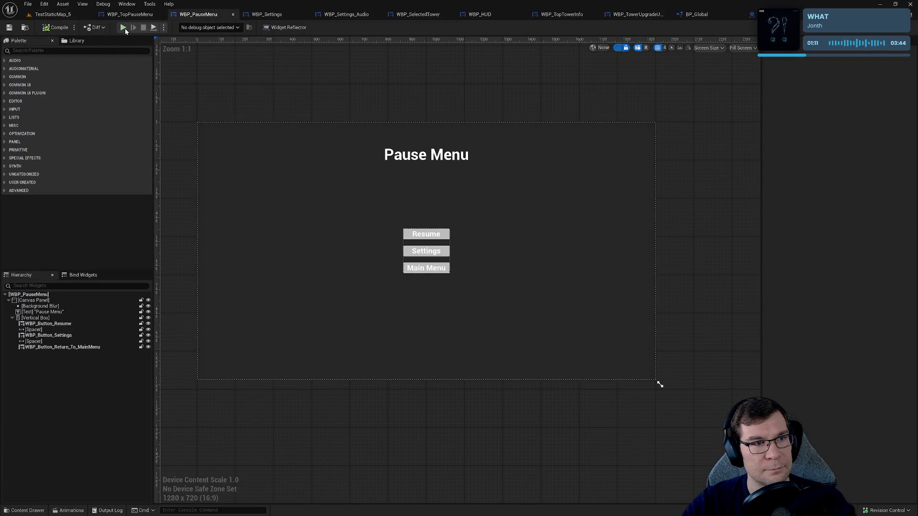
pyautogui.click(123, 28)
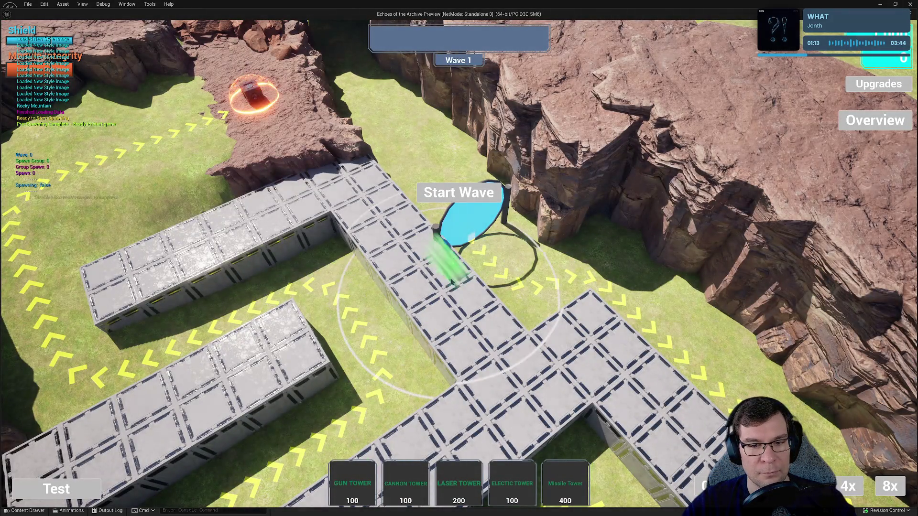
pyautogui.click(457, 479)
pyautogui.click(498, 326)
pyautogui.click(497, 326)
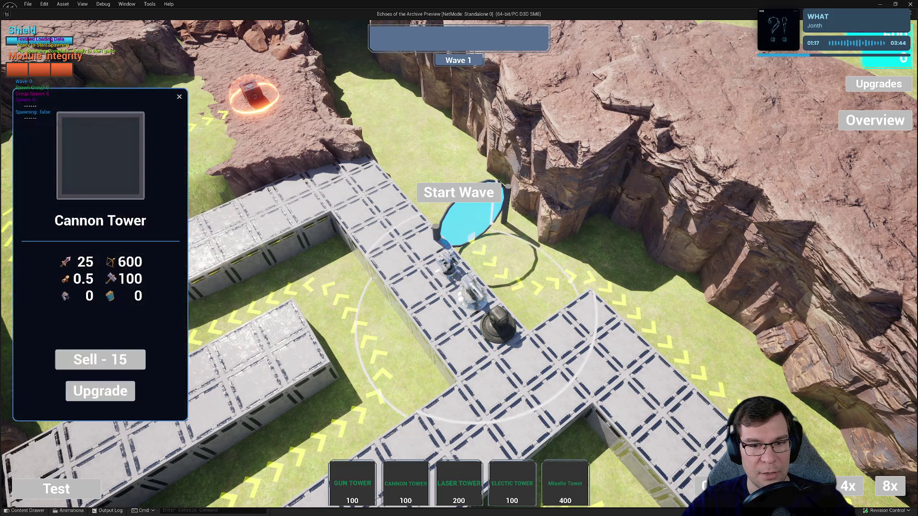
# Step: Open Upgrade, close both panels, then reselect towers and open upgrades again, hitting the ensure
pyautogui.click(123, 390)
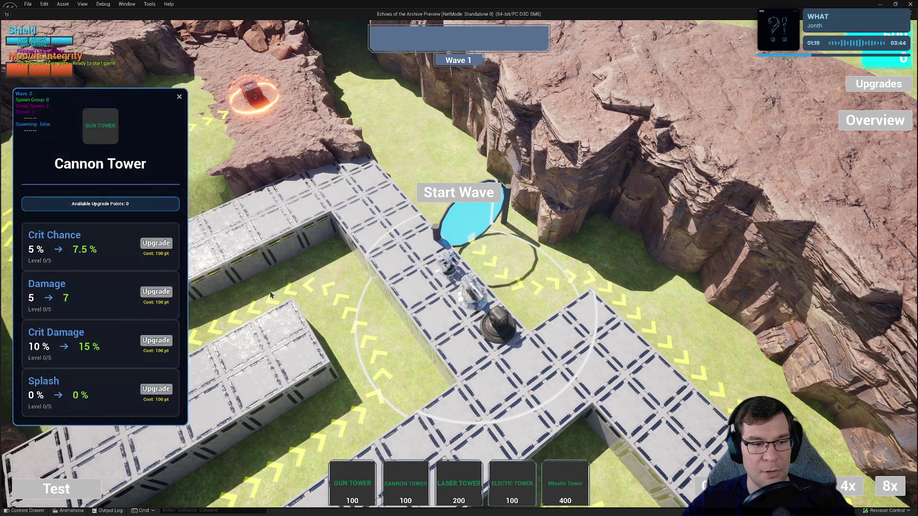
pyautogui.click(179, 98)
pyautogui.click(179, 98)
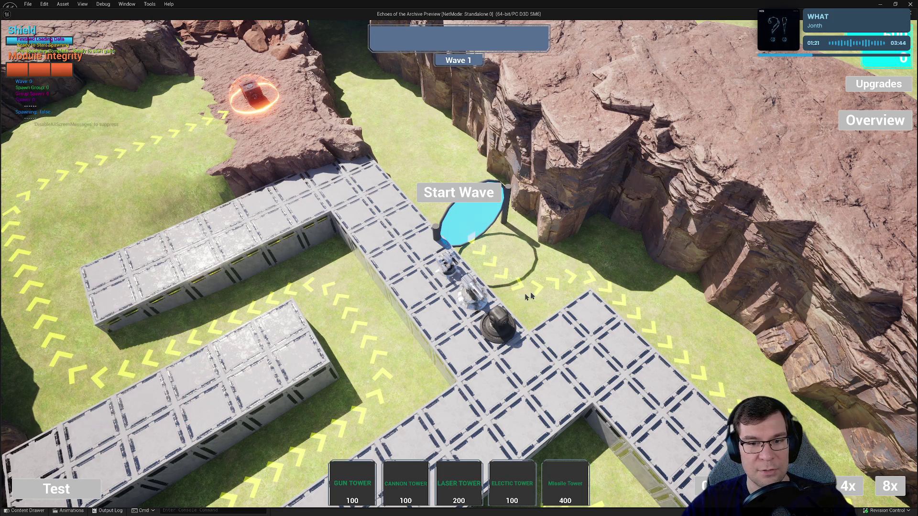
pyautogui.click(497, 326)
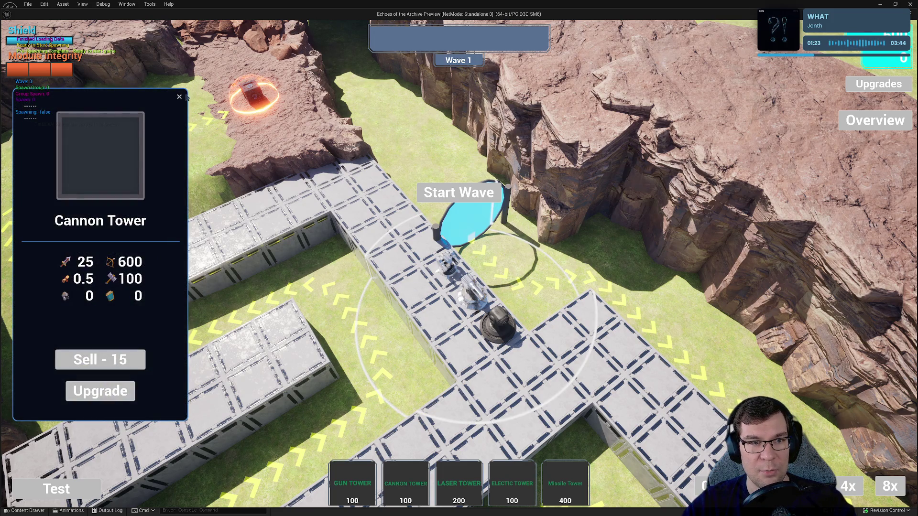
pyautogui.click(447, 263)
pyautogui.click(111, 390)
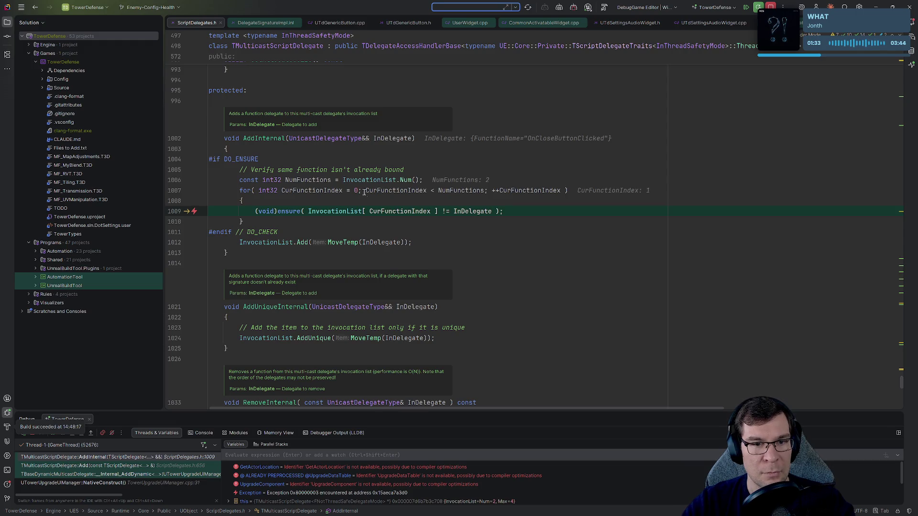
# Step: Jump from the call stack to NativeConstruct in TowerUpgradeUIManager.cpp and add a line below the AddDynamic binding
pyautogui.moveTo(360, 180)
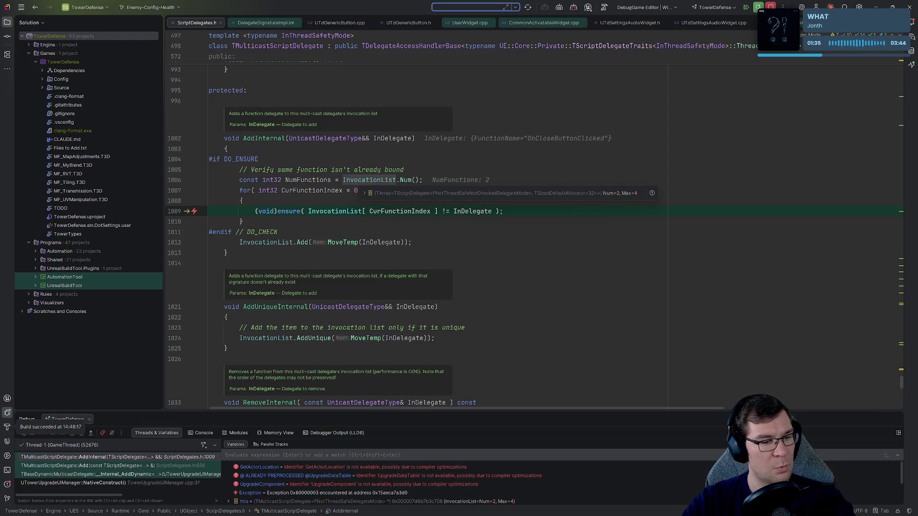
pyautogui.click(148, 483)
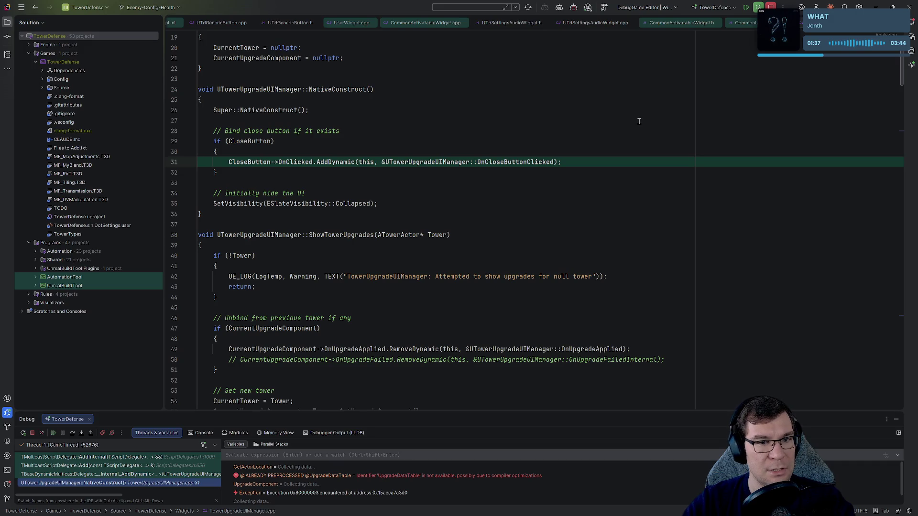
pyautogui.click(344, 213)
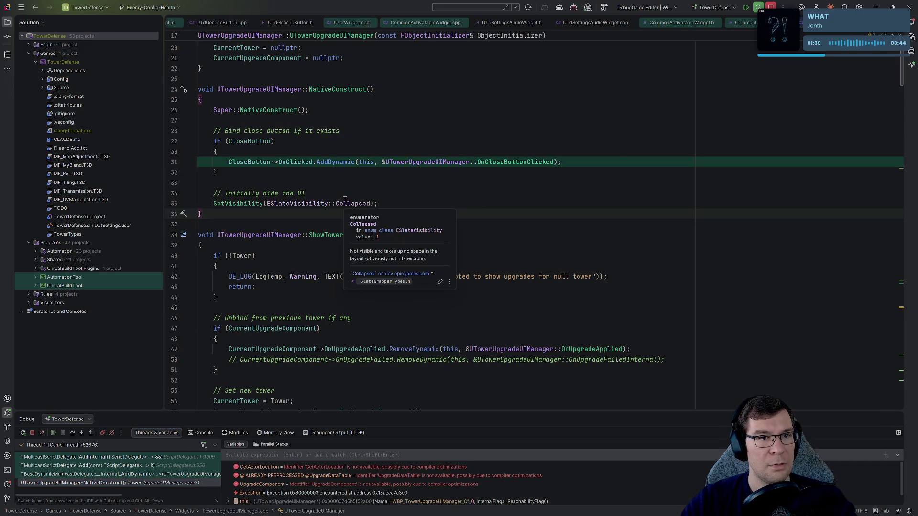
pyautogui.scroll(3, 339, 242)
pyautogui.click(566, 221)
pyautogui.press('Return')
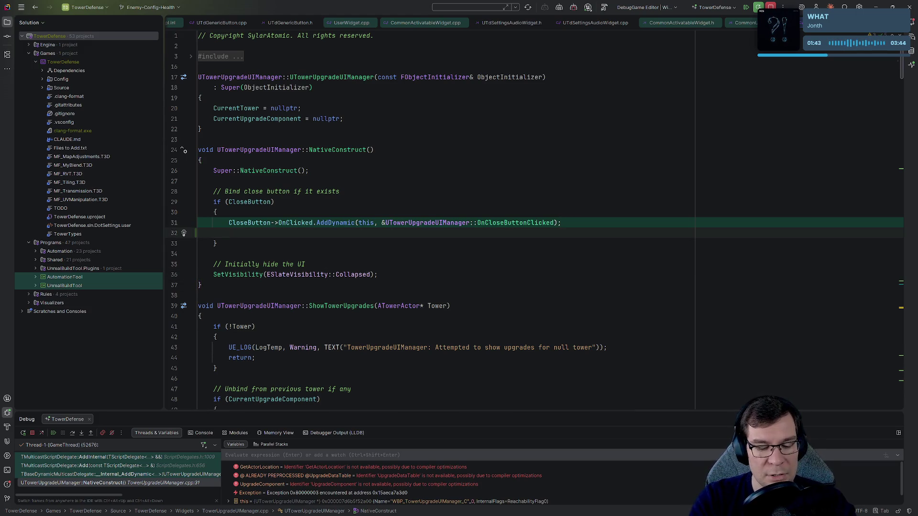
# Step: Start a CloseButton->OnClicked.AddUniqueDynamic call below the original binding
pyautogui.write('CloseButton->OnClicked.AddUni')
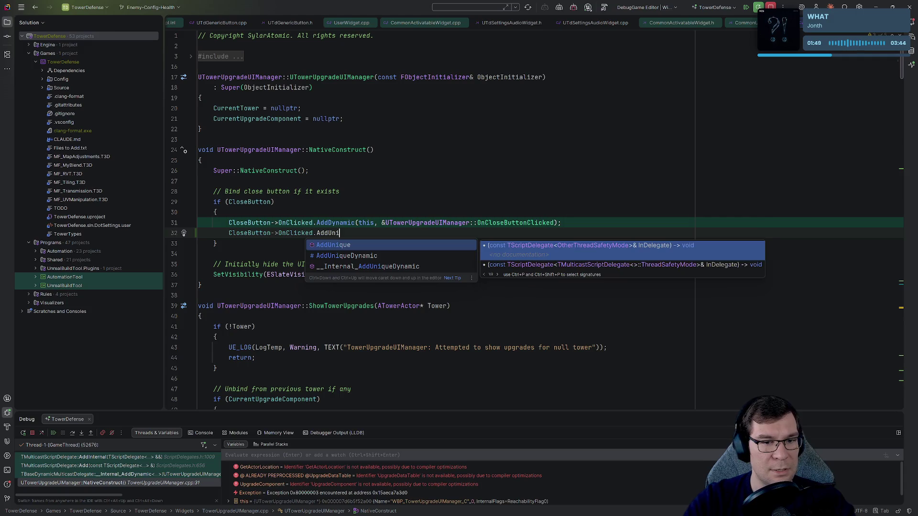
pyautogui.press('Down')
pyautogui.press('Return')
pyautogui.press('Up')
pyautogui.press('End')
pyautogui.press('Left')
pyautogui.press('Left')
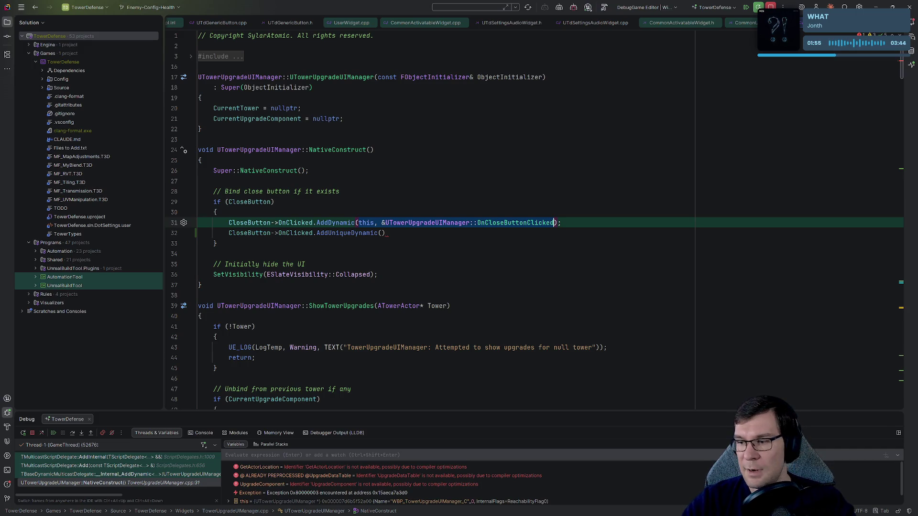
# Step: Fill AddUniqueDynamic with the OnCloseButtonClicked handler arguments and end it with a semicolon
pyautogui.press('Down')
pyautogui.press('Down')
pyautogui.press('Down')
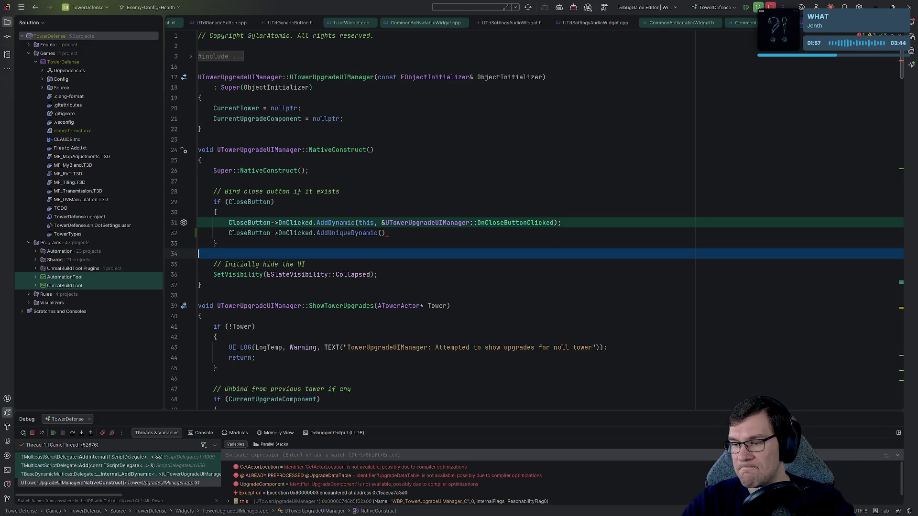
pyautogui.click(494, 265)
pyautogui.press('Up')
pyautogui.press('Up')
pyautogui.press('Up')
pyautogui.press('End')
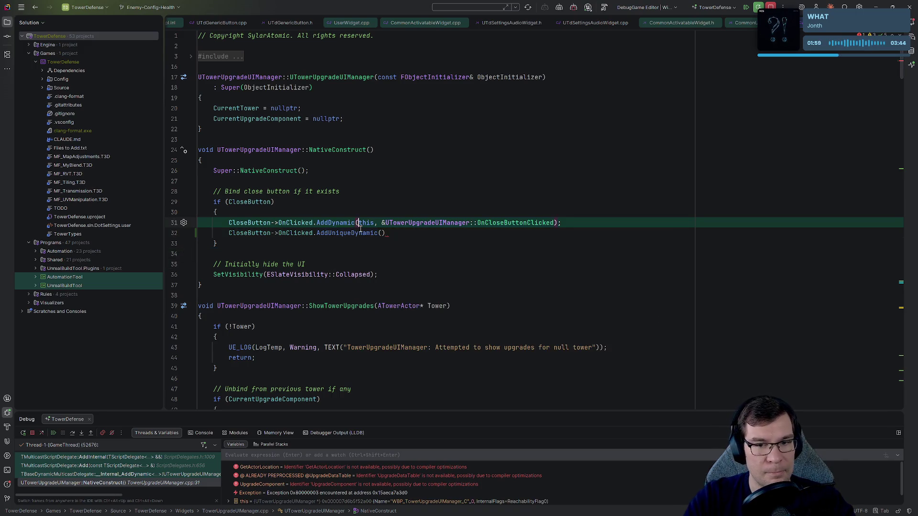
pyautogui.press('Left')
pyautogui.press('Tab')
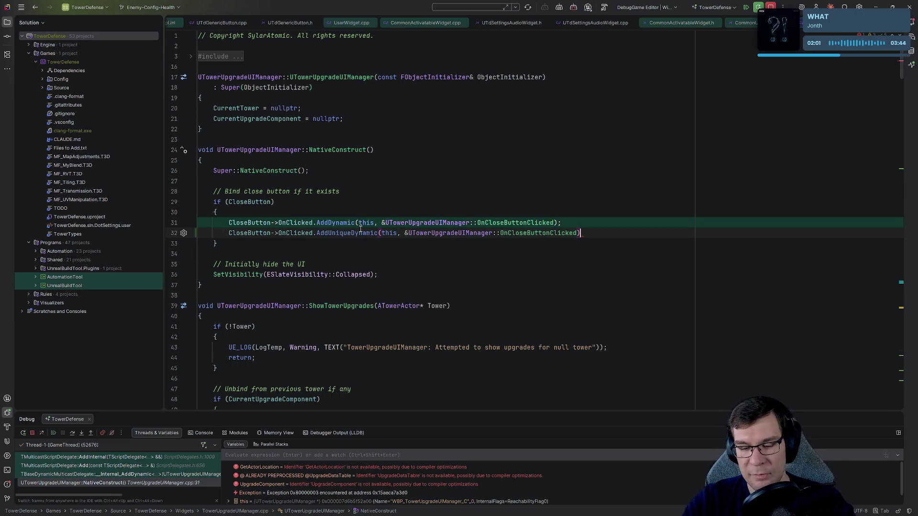
pyautogui.write(';')
# Step: Delete the old AddDynamic line with Ctrl+Y and stop the debugging session
pyautogui.press('Up')
pyautogui.hotkey('ctrl', 'y')
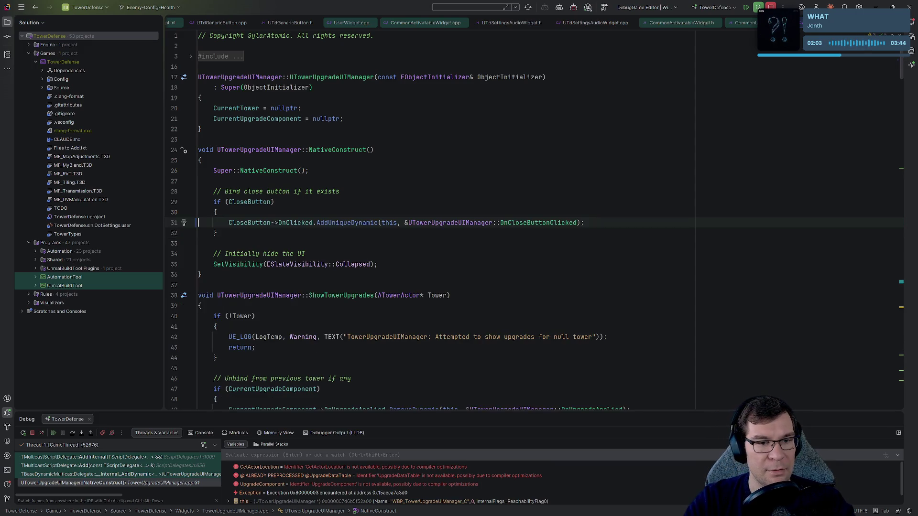
pyautogui.click(770, 7)
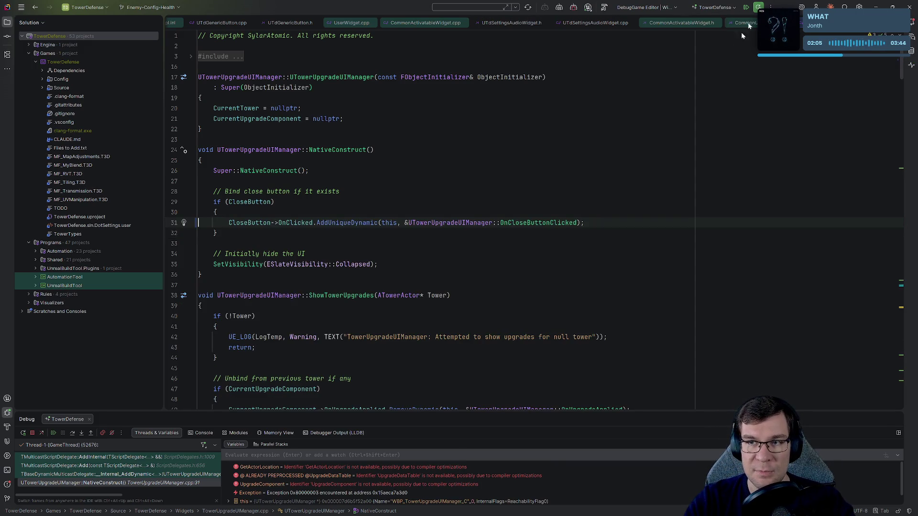
pyautogui.click(475, 211)
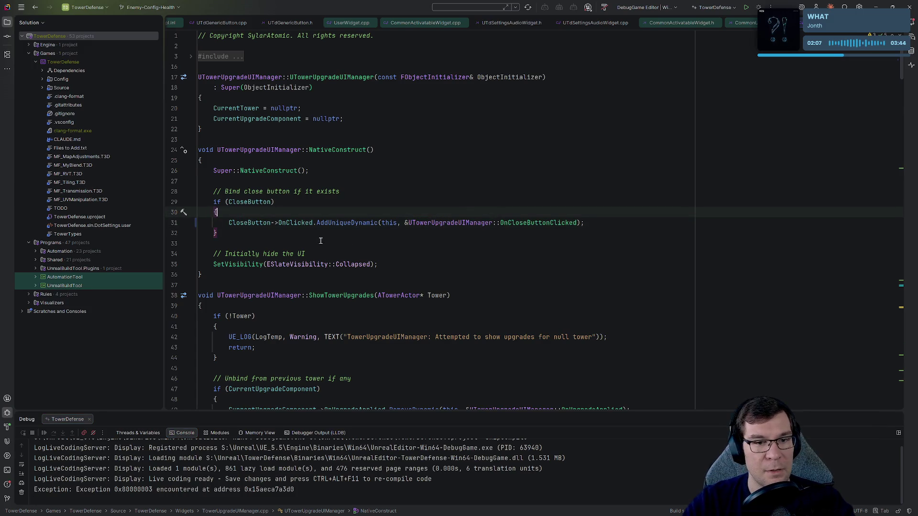
pyautogui.moveTo(316, 223); pyautogui.dragTo(378, 223)
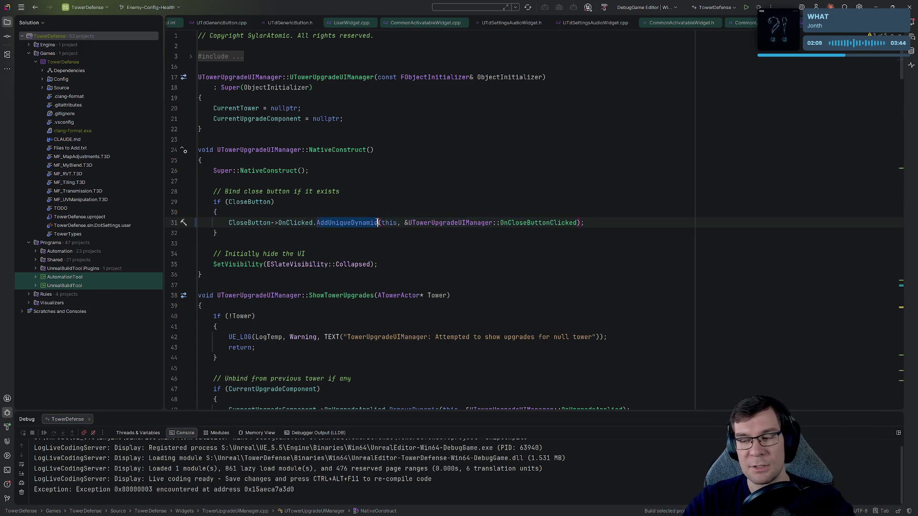
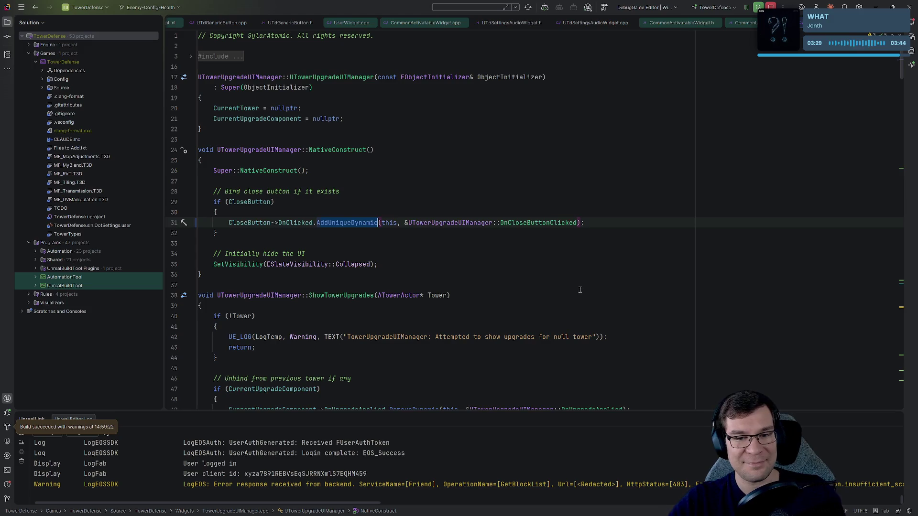
# Step: Minimize Rider and fly the camera across TestStaticMap_5 to a horizon view
pyautogui.click(592, 222)
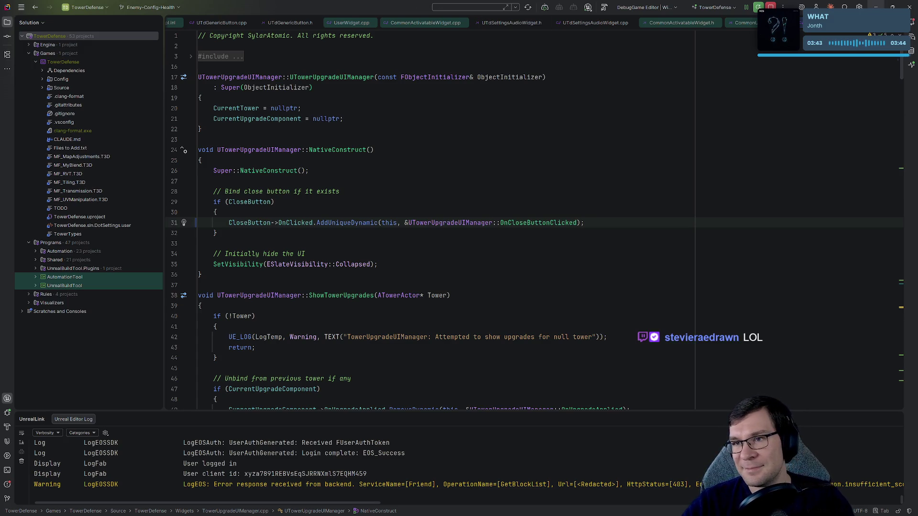
pyautogui.click(876, 6)
pyautogui.moveTo(355, 186)
pyautogui.mouseDown()
pyautogui.moveTo(335, 172)
pyautogui.moveTo(325, 181)
pyautogui.moveTo(306, 144)
pyautogui.moveTo(325, 167)
pyautogui.mouseUp()
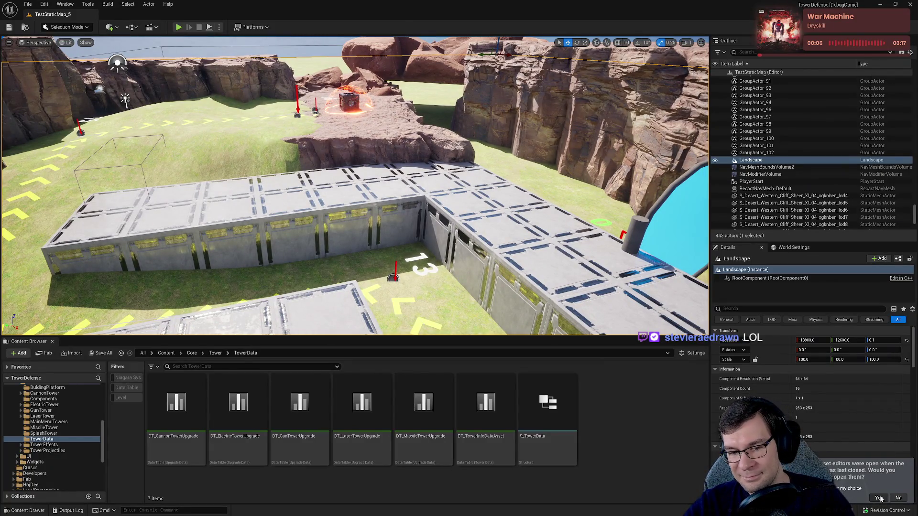
# Step: Restore last session's editors and fly over the TestStaticMap_5 yellow-arrow path
pyautogui.click(878, 498)
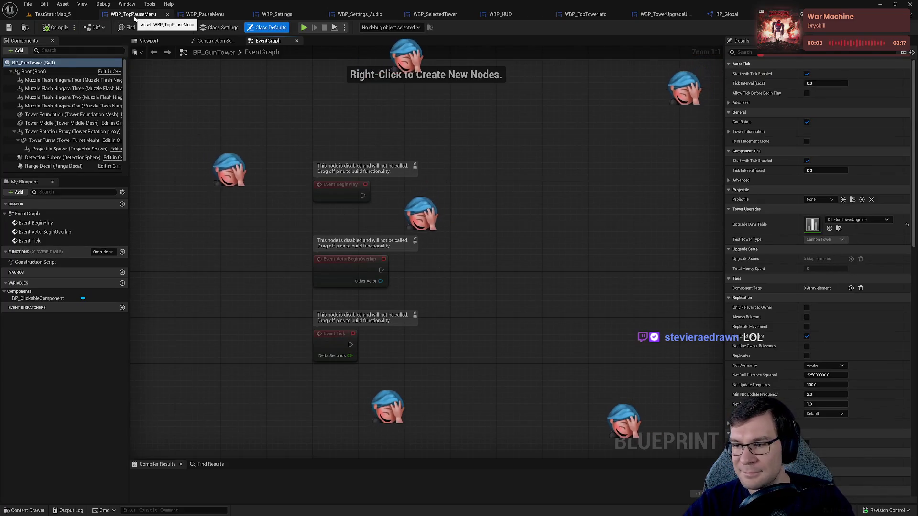
pyautogui.click(133, 15)
pyautogui.click(60, 16)
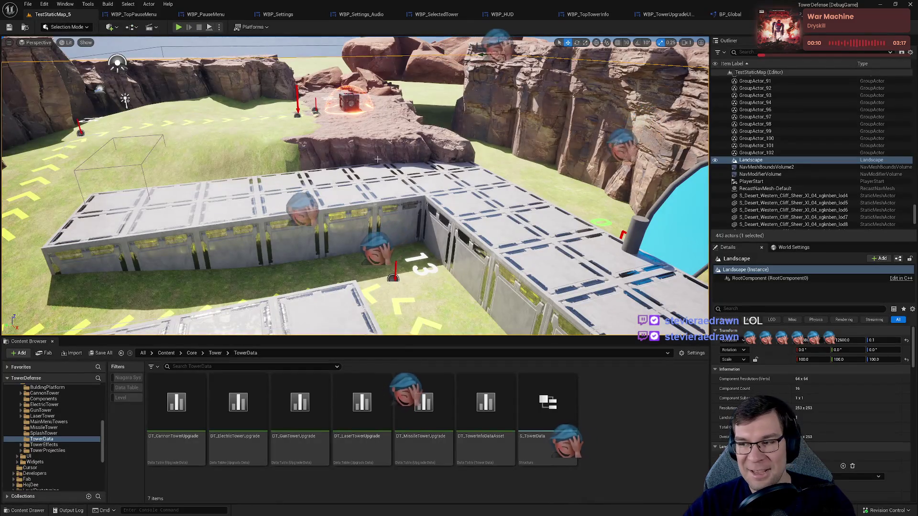
pyautogui.moveTo(452, 124); pyautogui.dragTo(452, 215)
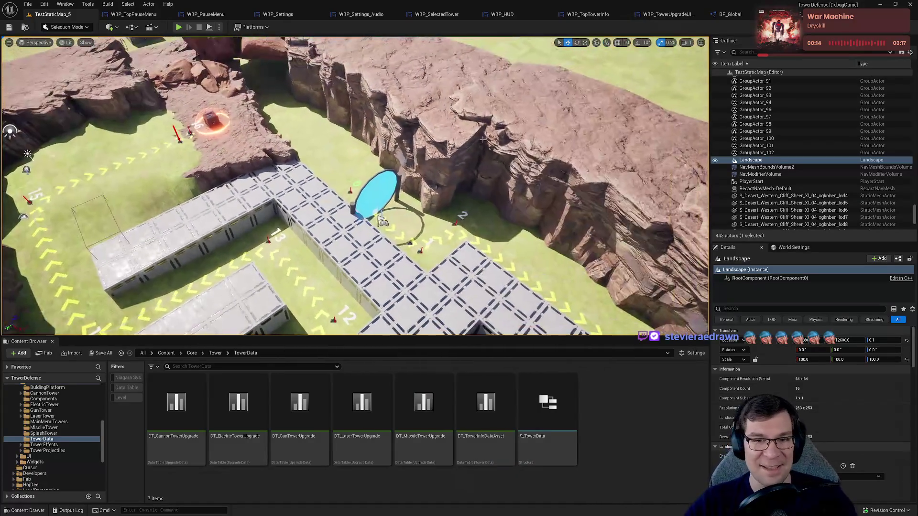
# Step: Open the WBP_HUD widget and zoom and pan its designer canvas
pyautogui.click(403, 18)
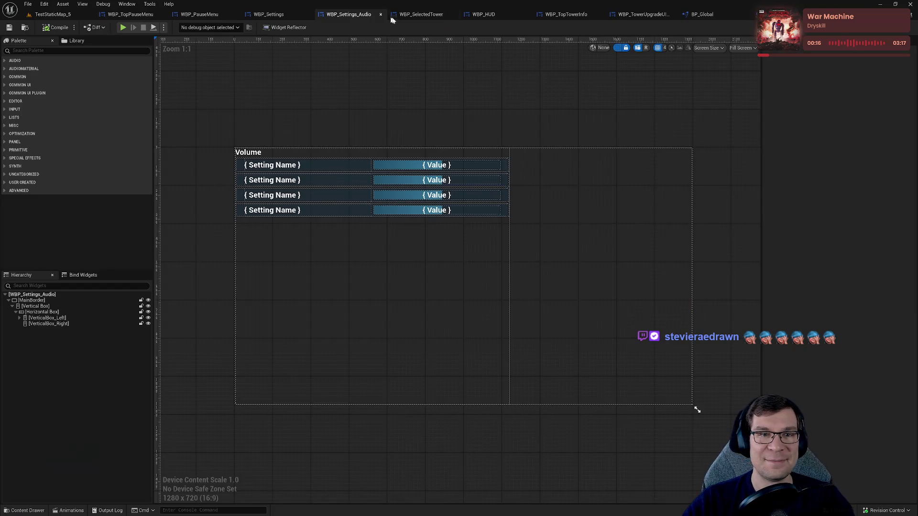
pyautogui.click(434, 15)
pyautogui.click(494, 14)
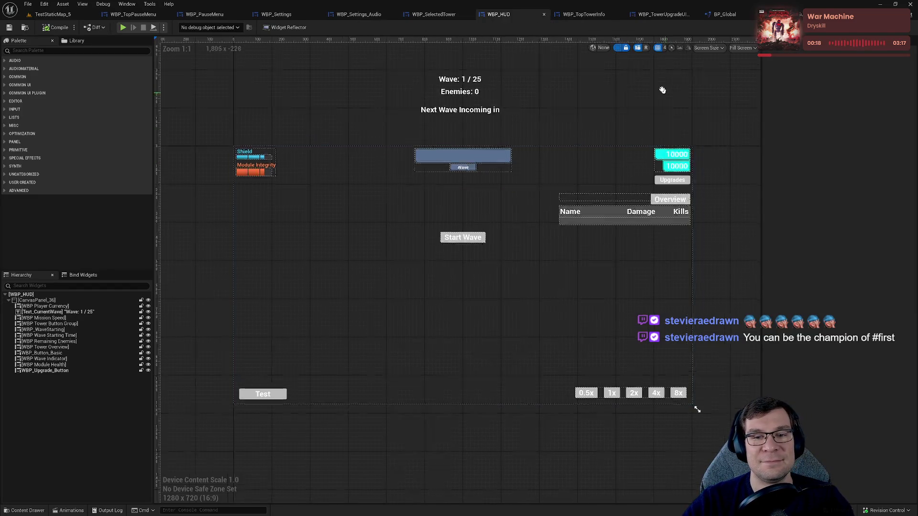
pyautogui.scroll(2, 570, 184)
pyautogui.moveTo(569, 184)
pyautogui.mouseDown()
pyautogui.moveTo(836, 96)
pyautogui.moveTo(673, 129)
pyautogui.mouseUp()
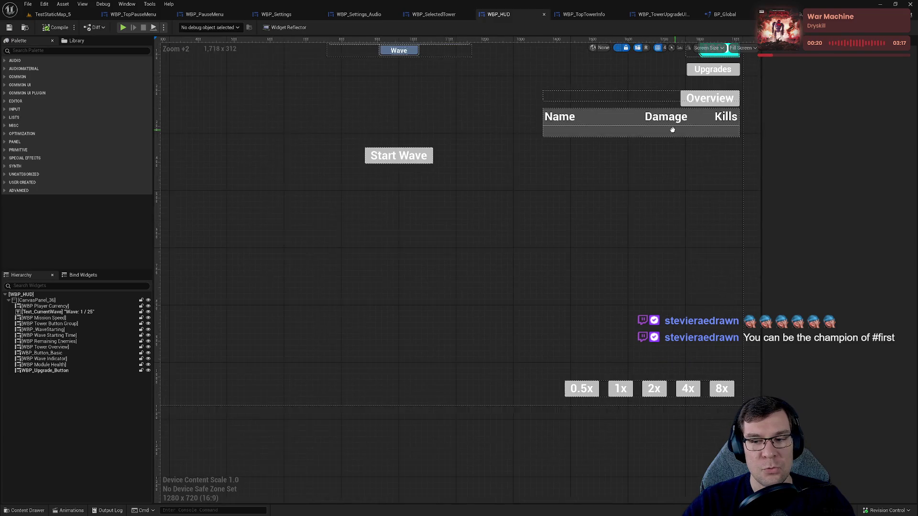
pyautogui.scroll(-2, 450, 307)
pyautogui.moveTo(450, 307); pyautogui.dragTo(492, 405)
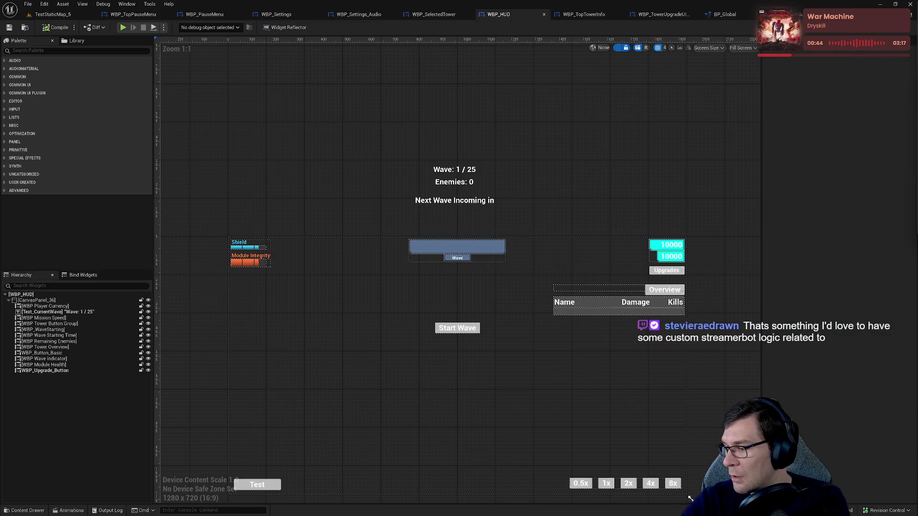
# Step: Show the First Redeem action in Streamer.bot's Actions & Queues > Actions list
pyautogui.hotkey('alt', 'Tab')
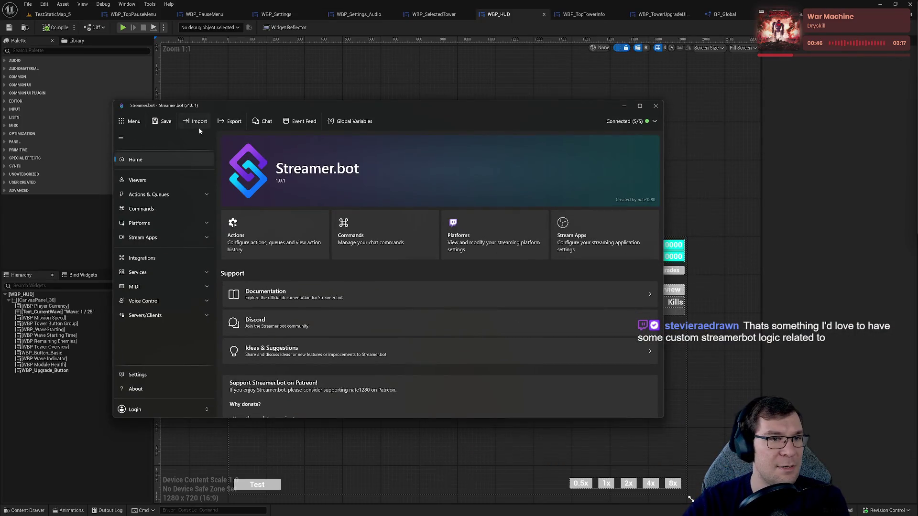
pyautogui.click(151, 195)
pyautogui.click(151, 213)
pyautogui.scroll(-10, 278, 254)
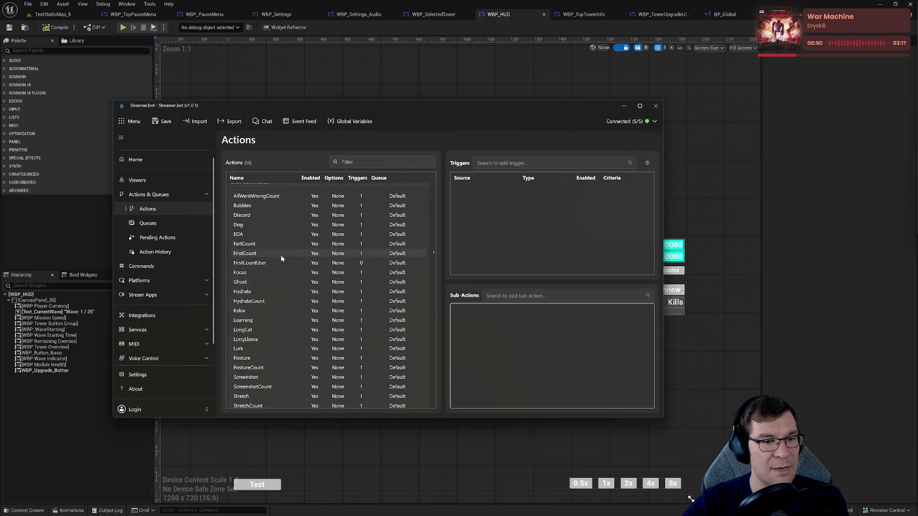
pyautogui.click(263, 313)
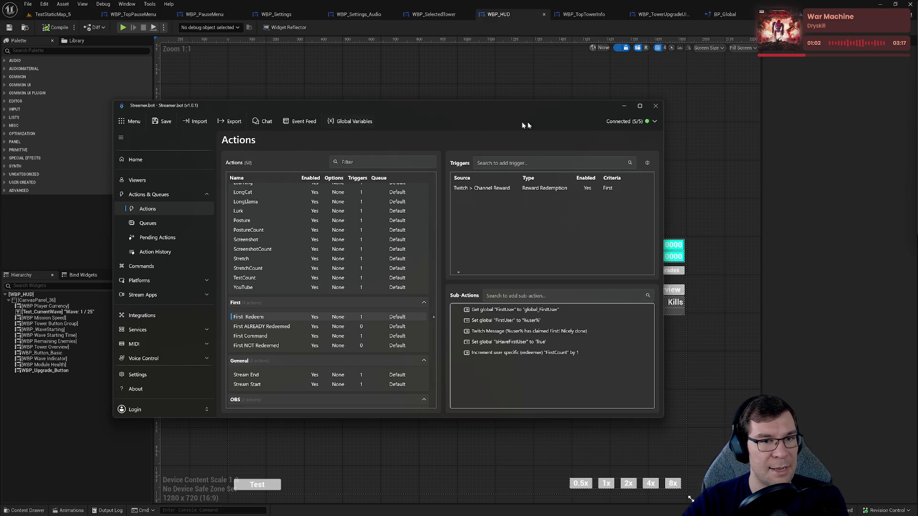
# Step: View per-user persisted Global Variables for a Twitch viewer chosen by name
pyautogui.click(362, 125)
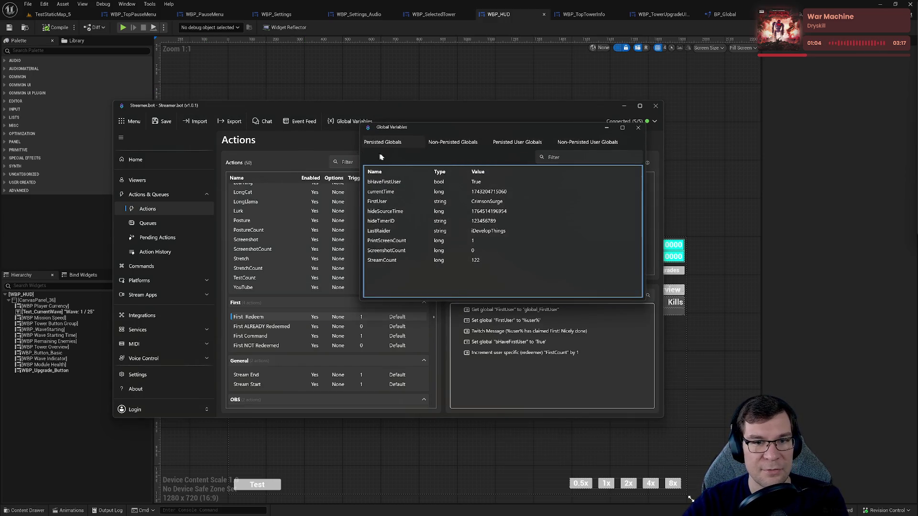
pyautogui.click(518, 142)
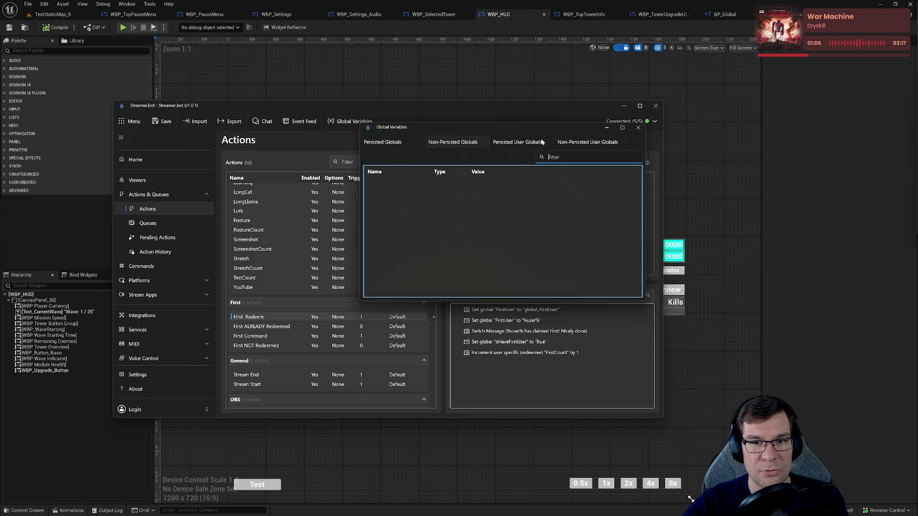
pyautogui.click(387, 157)
pyautogui.click(389, 165)
pyautogui.click(506, 158)
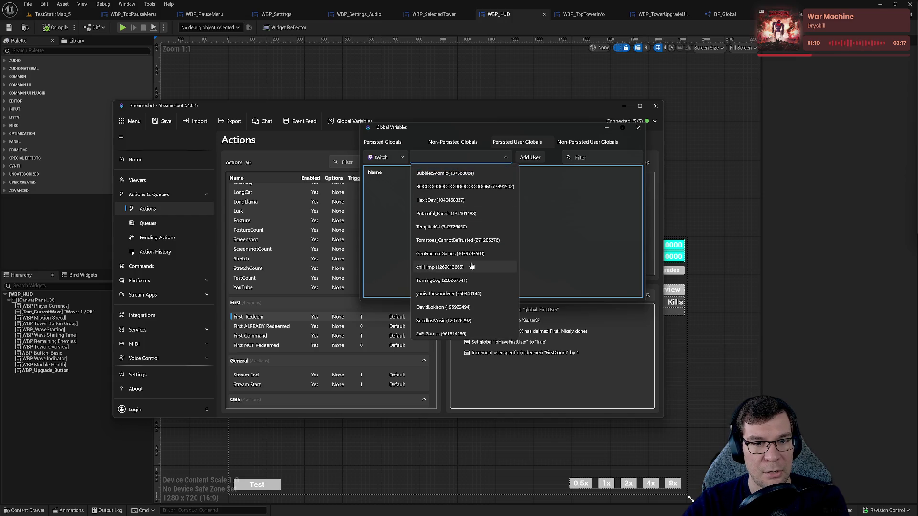
pyautogui.scroll(-5, 466, 260)
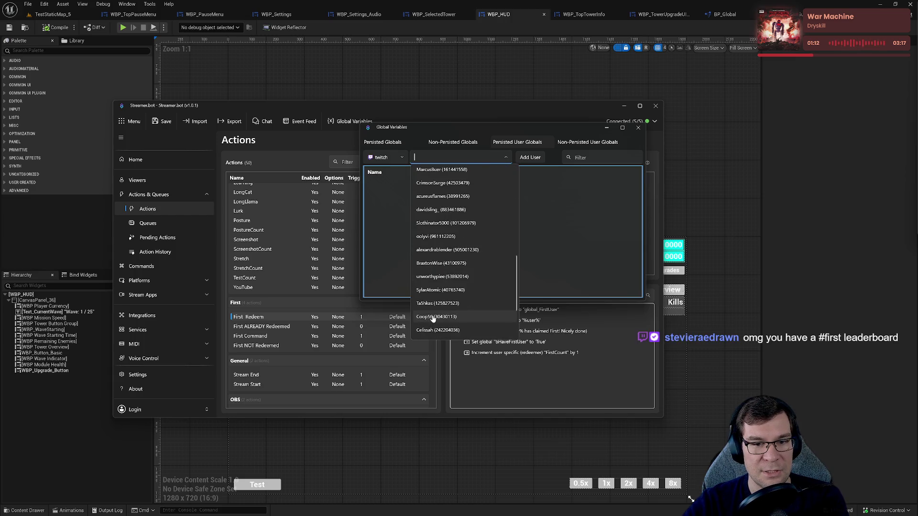
pyautogui.scroll(-1, 453, 317)
pyautogui.write('chill')
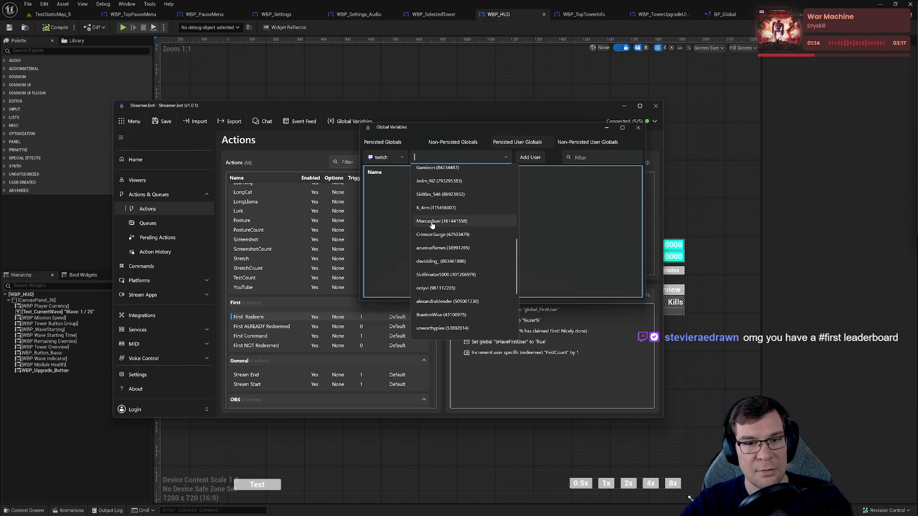
pyautogui.write('Crimon')
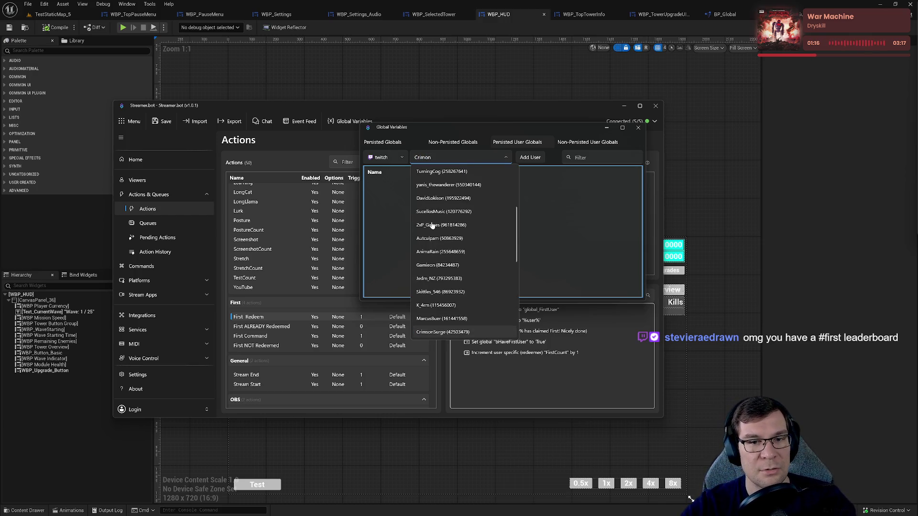
pyautogui.press('BackSpace')
pyautogui.press('BackSpace')
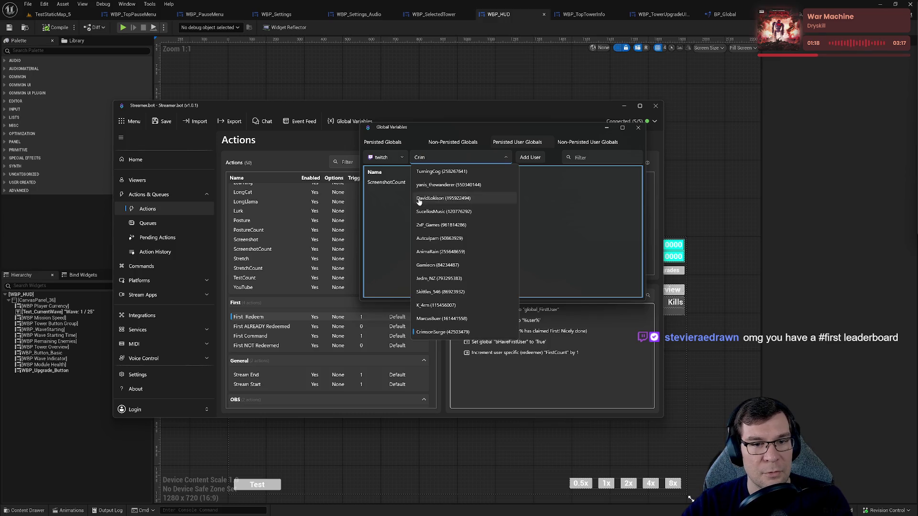
pyautogui.scroll(3, 481, 181)
pyautogui.click(456, 157)
pyautogui.press('BackSpace')
pyautogui.press('BackSpace')
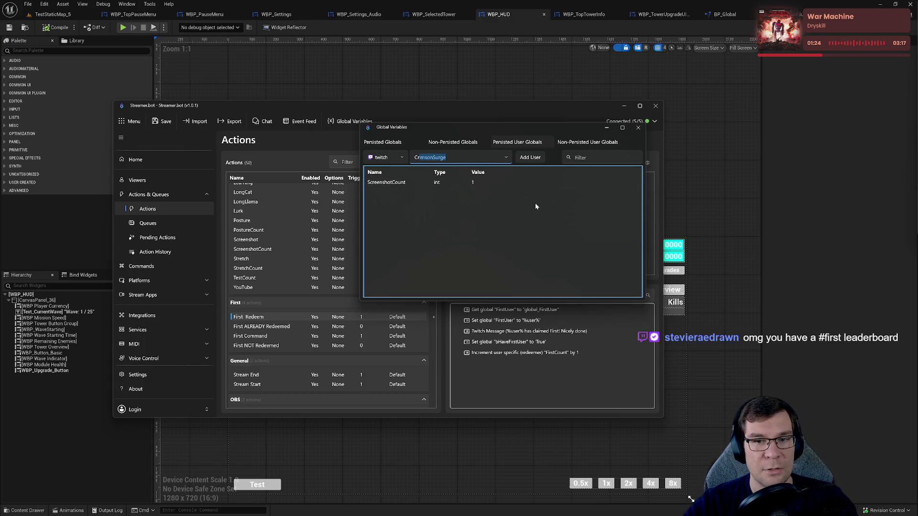
# Step: Compare non-persisted and per-user globals, then show another Twitch viewer's counts
pyautogui.click(432, 146)
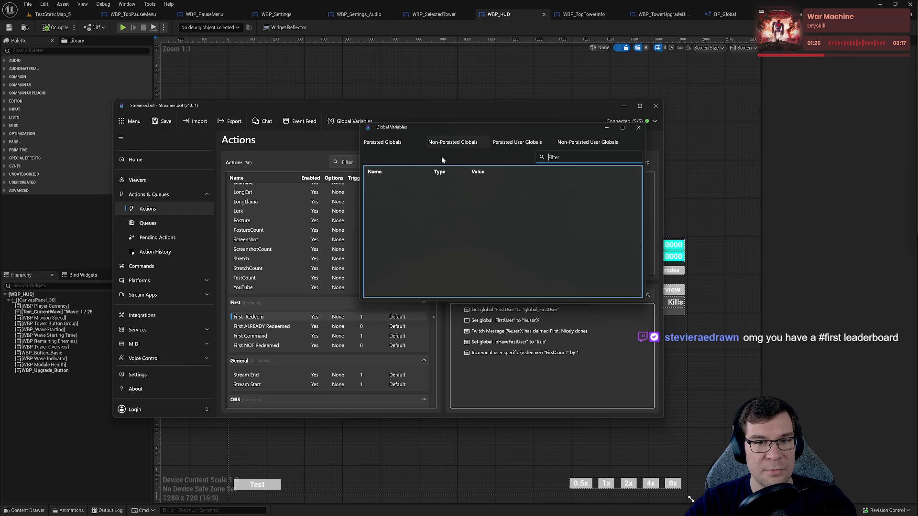
pyautogui.click(517, 142)
pyautogui.click(575, 144)
pyautogui.click(518, 143)
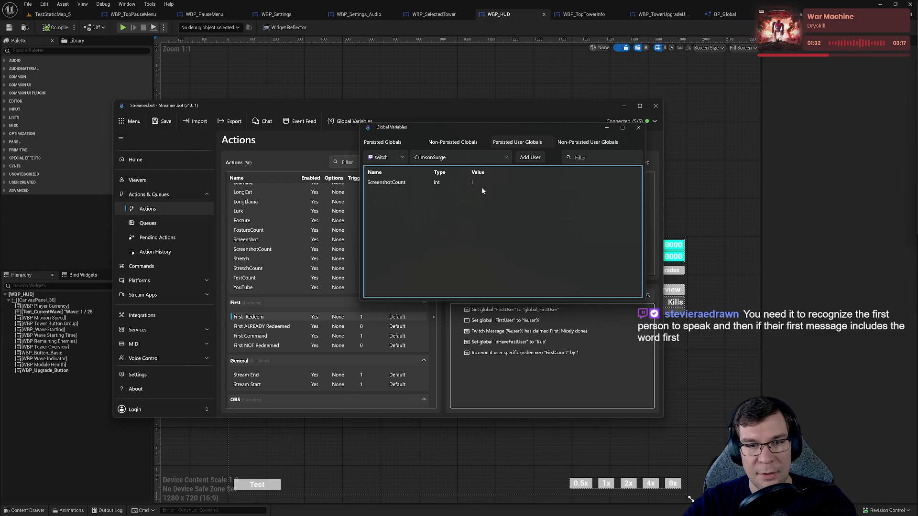
pyautogui.click(481, 158)
pyautogui.scroll(-3, 462, 262)
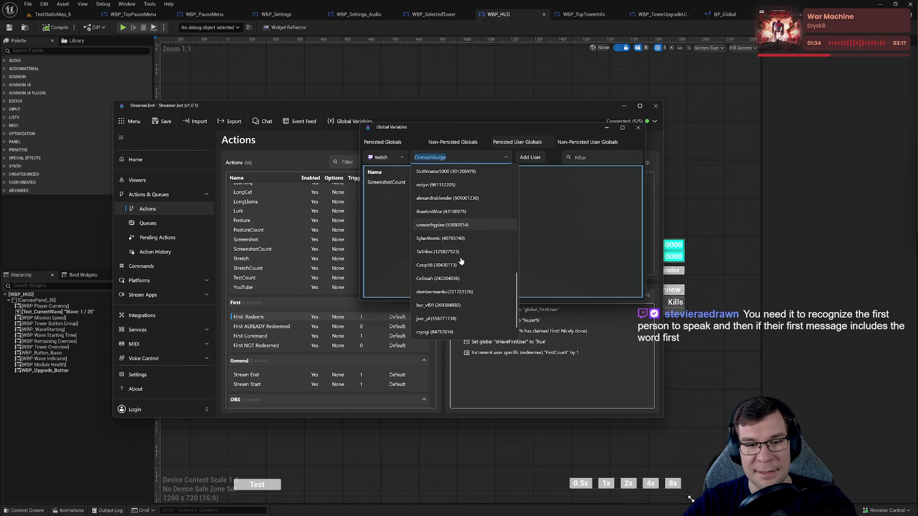
pyautogui.scroll(5, 456, 263)
pyautogui.click(464, 174)
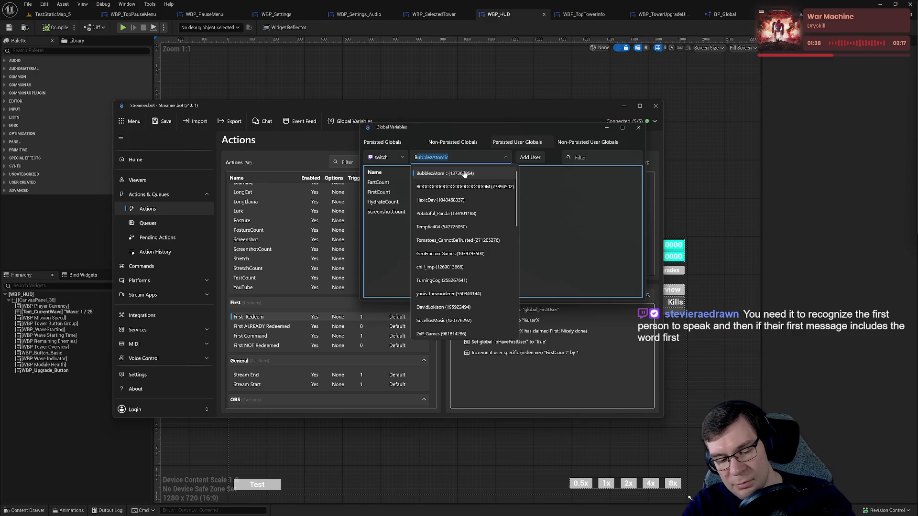
pyautogui.click(388, 230)
# Step: Check FirstCount, FartCount, HydrateCount and ScreenshotCount, look up another viewer, then close Global Variables
pyautogui.click(396, 194)
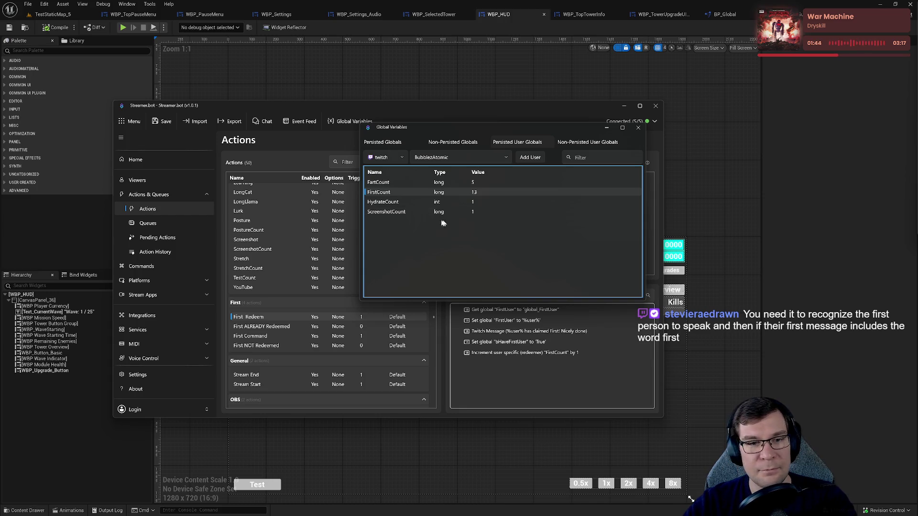
pyautogui.click(378, 182)
pyautogui.click(388, 193)
pyautogui.click(406, 203)
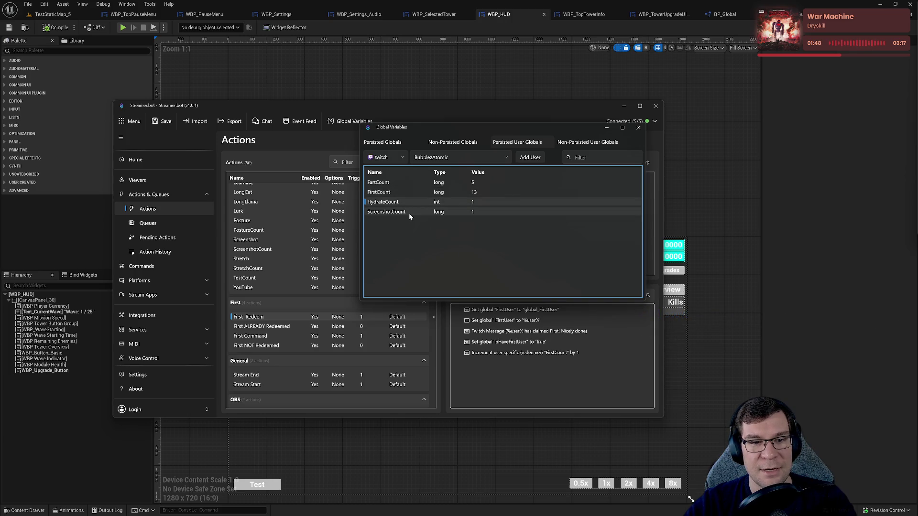
pyautogui.click(409, 211)
pyautogui.click(476, 158)
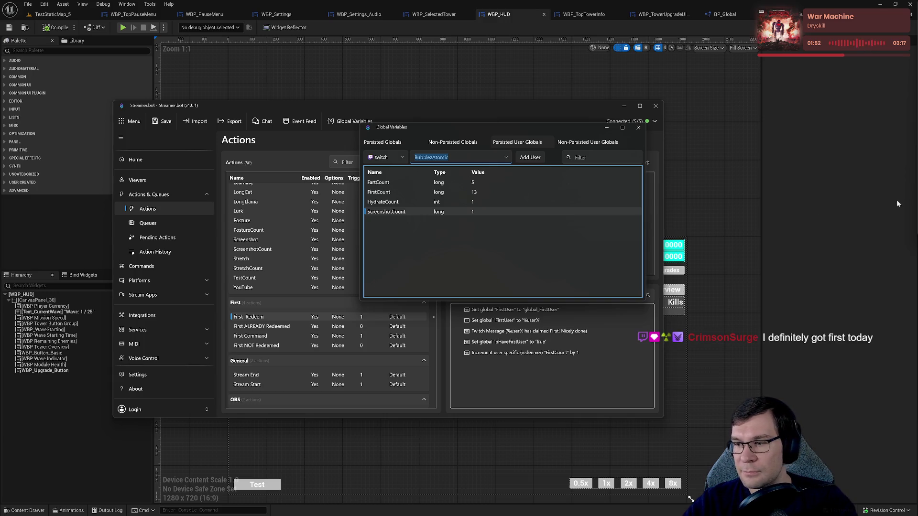
pyautogui.click(691, 499)
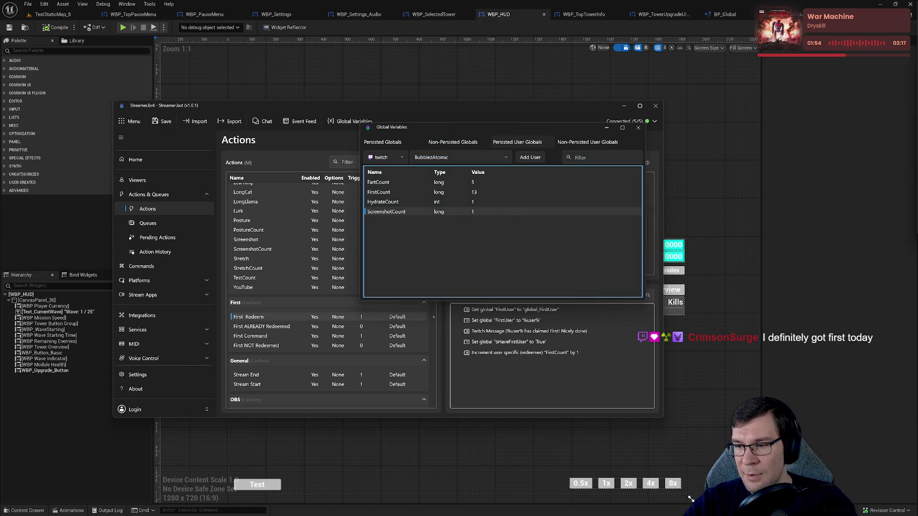
pyautogui.click(463, 159)
pyautogui.write('CrimsonSurge')
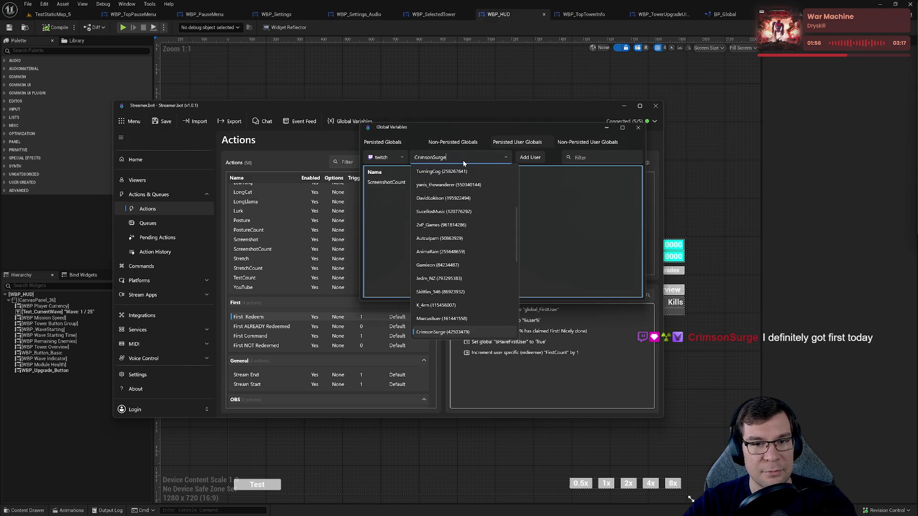
pyautogui.press('Return')
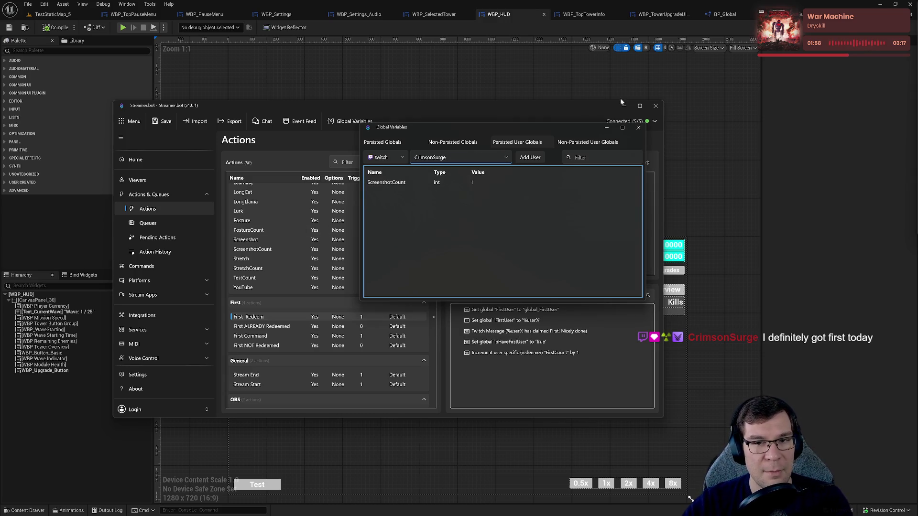
pyautogui.click(639, 128)
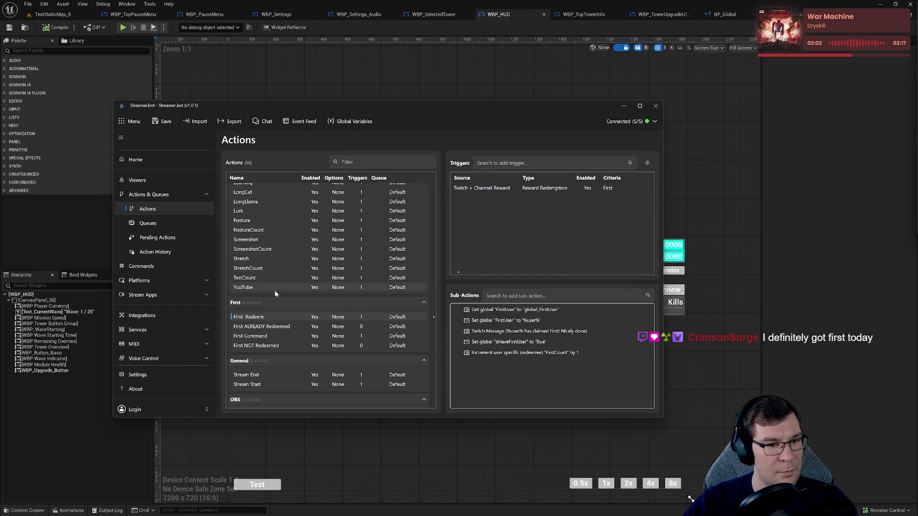
# Step: Compare the triggers and sub-actions of First ALREADY Redeemed, First Command and First Redeem
pyautogui.click(267, 327)
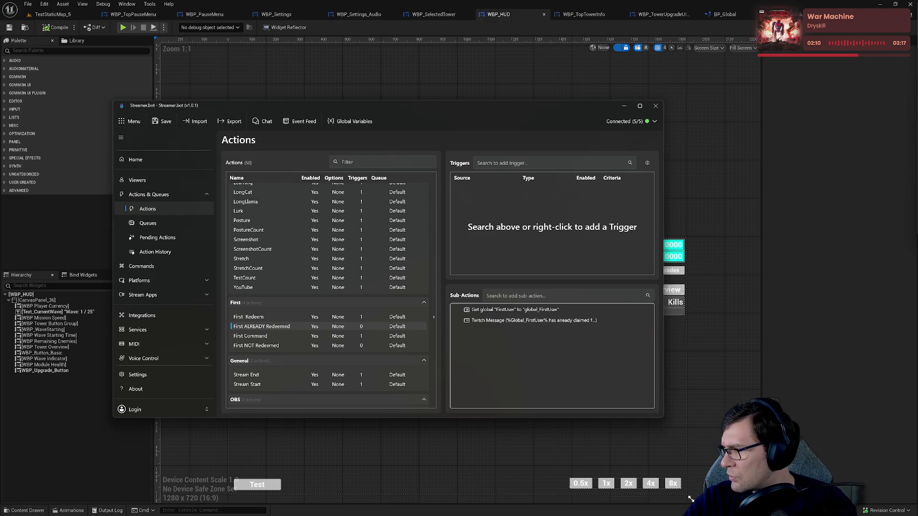
pyautogui.click(270, 338)
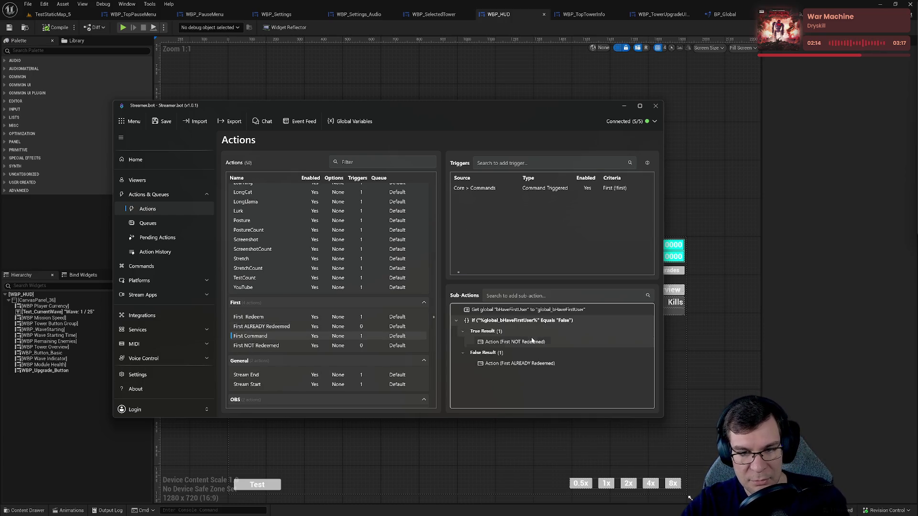
pyautogui.click(285, 328)
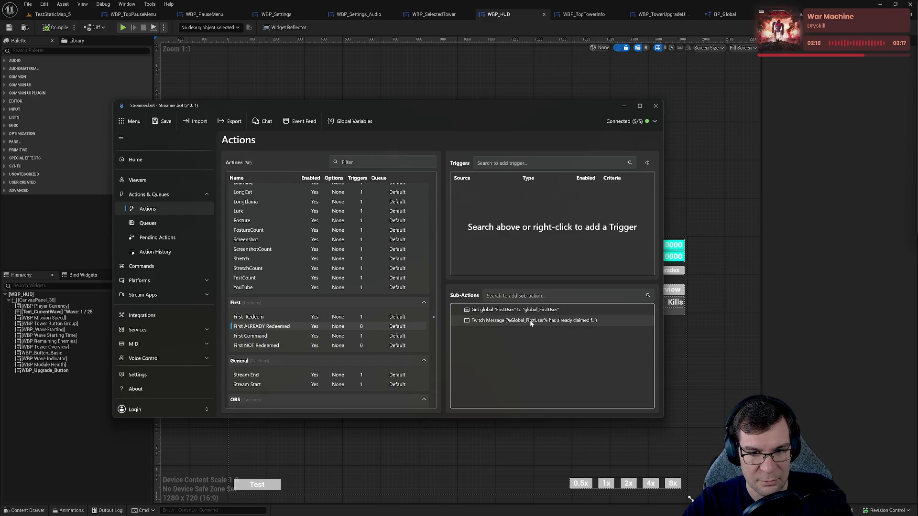
pyautogui.click(258, 318)
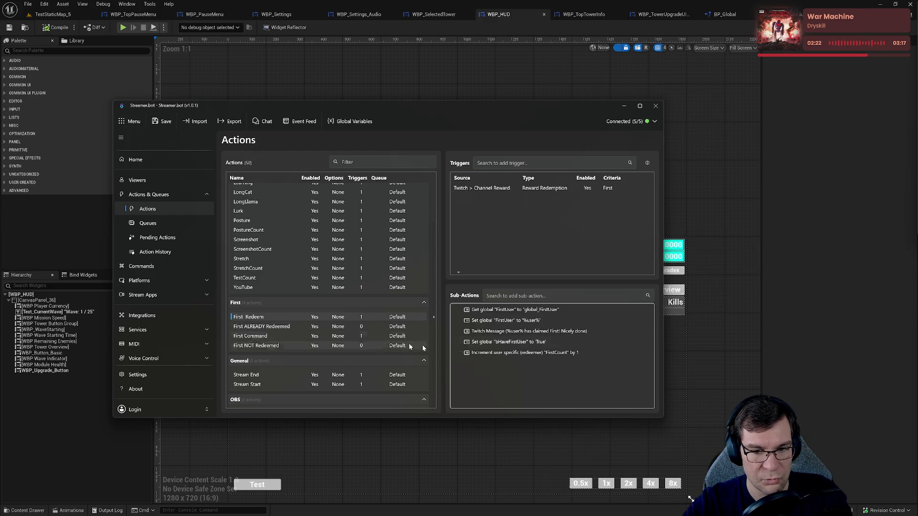
# Step: Inspect First Redeem's FirstCount increment sub-action without changes, then minimize Streamer.bot
pyautogui.doubleClick(510, 354)
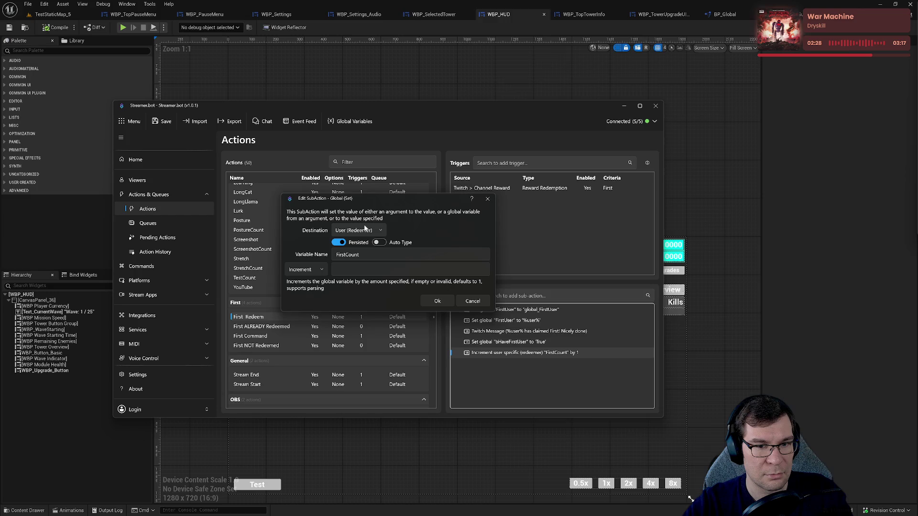
pyautogui.click(487, 199)
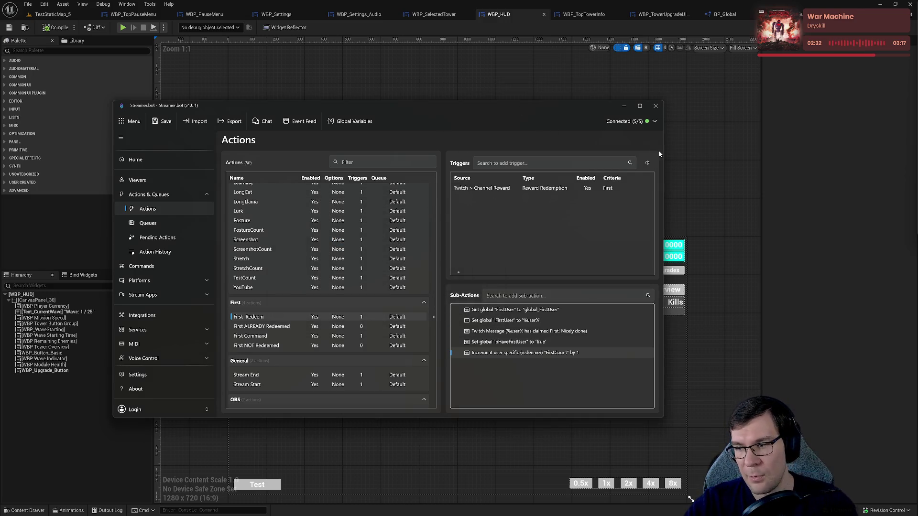
pyautogui.click(626, 108)
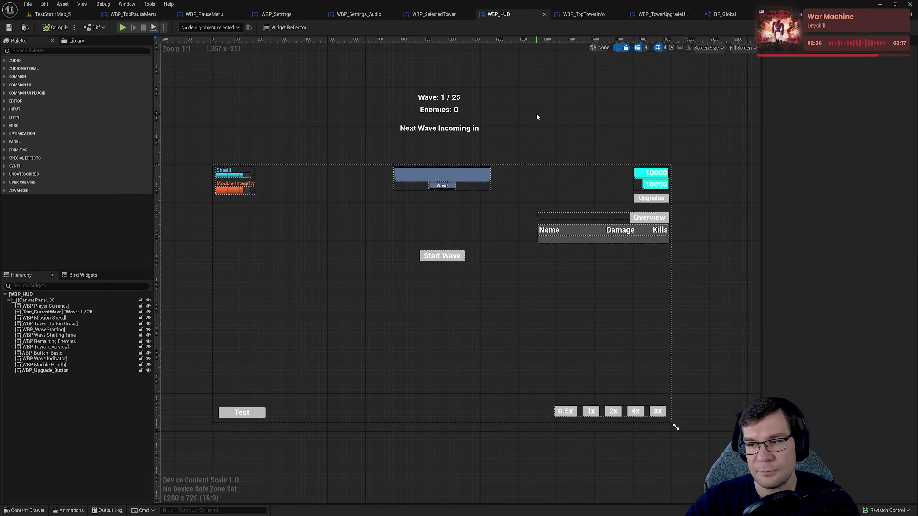
# Step: Check the WBP_TopTowerInfo, WBP_TowerUpgradeUIManager and BP_Global tabs, then open BP_GunTower's Event Graph
pyautogui.moveTo(537, 117); pyautogui.dragTo(568, 112)
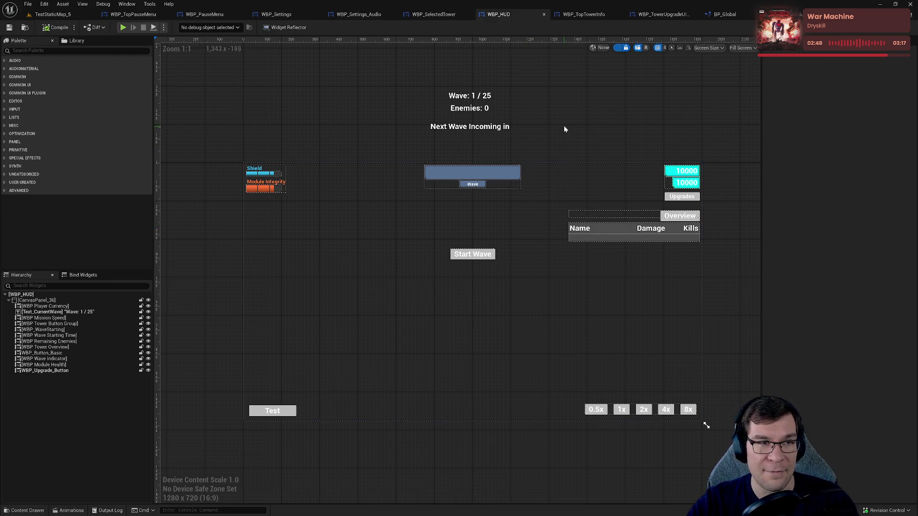
pyautogui.click(583, 15)
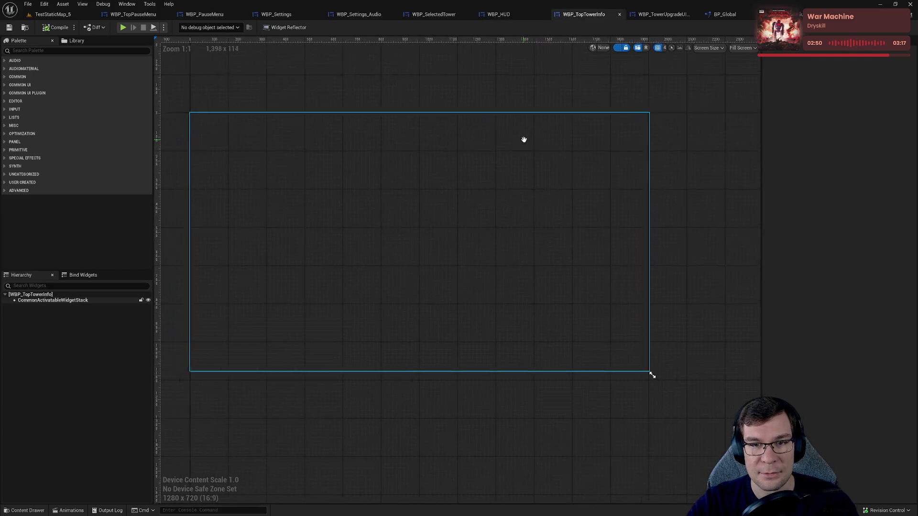
pyautogui.click(669, 13)
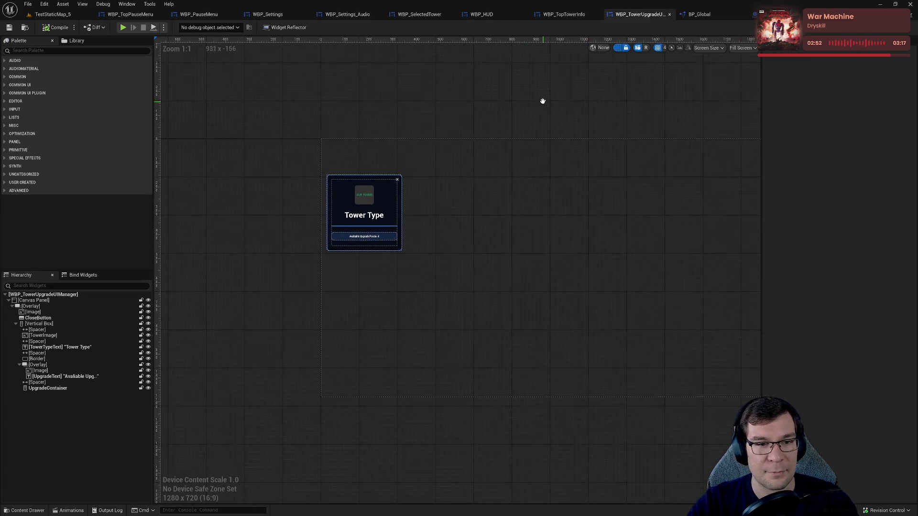
pyautogui.scroll(5, 301, 175)
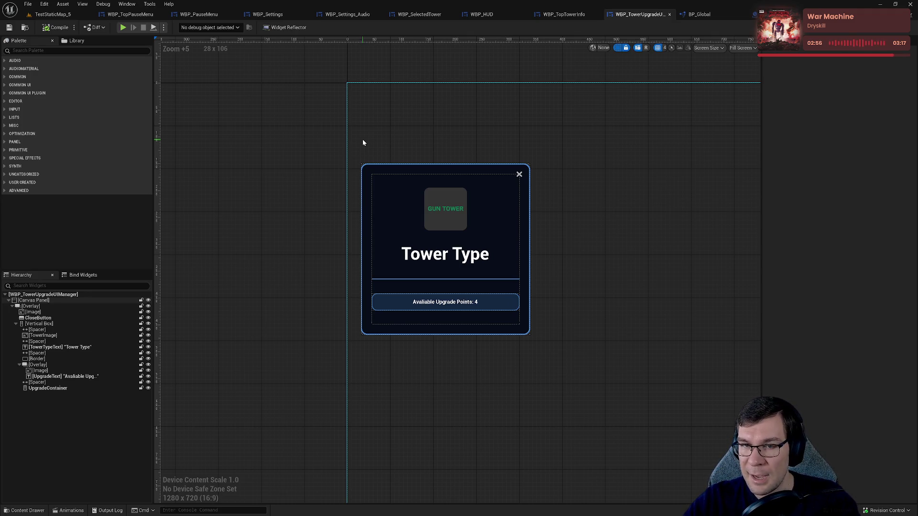
pyautogui.click(722, 15)
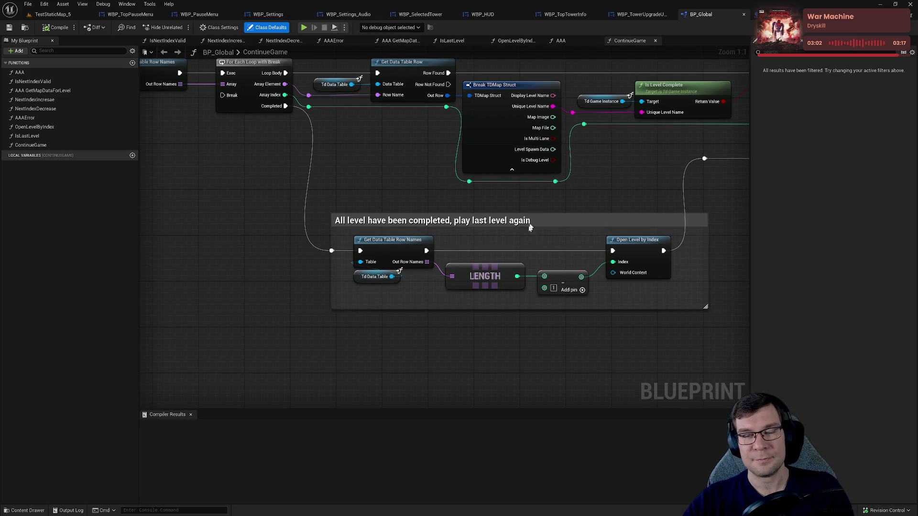
pyautogui.click(760, 14)
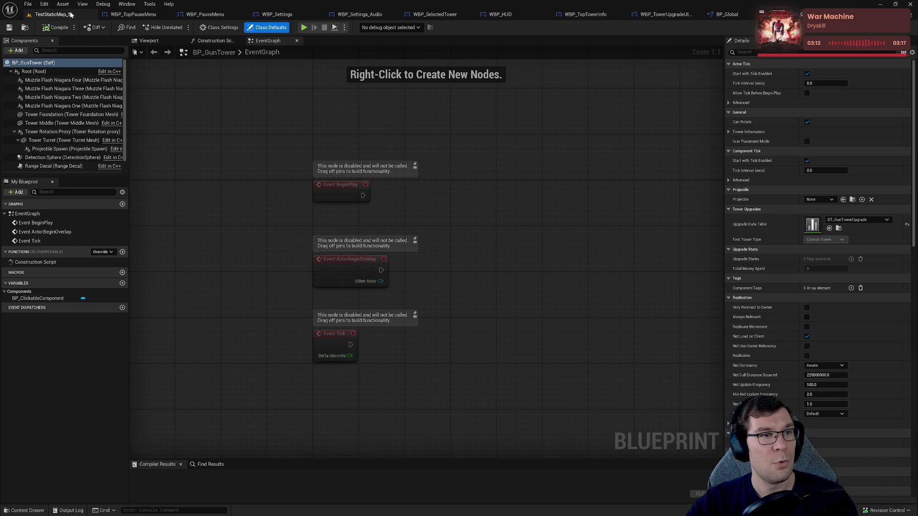
# Step: Launch a play-test of TestStaticMap_5 and select the Gun Tower for placement
pyautogui.click(53, 14)
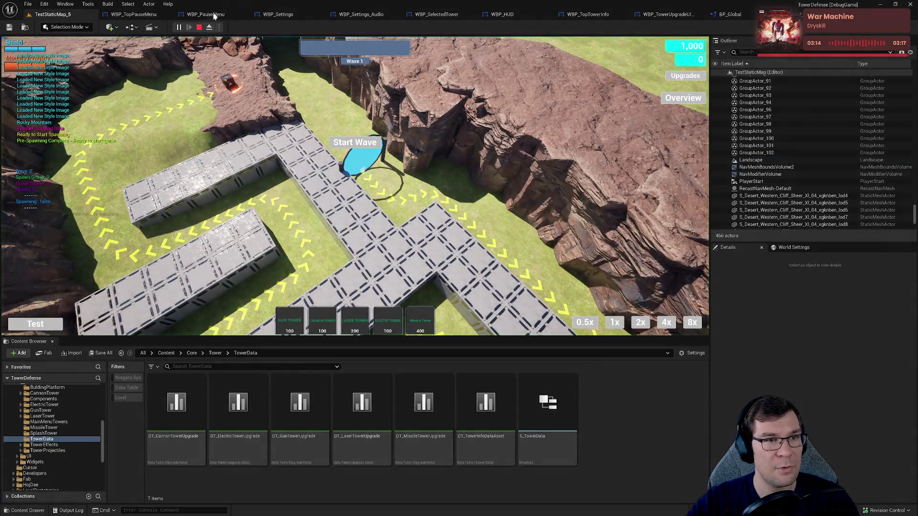
pyautogui.click(205, 14)
pyautogui.click(123, 28)
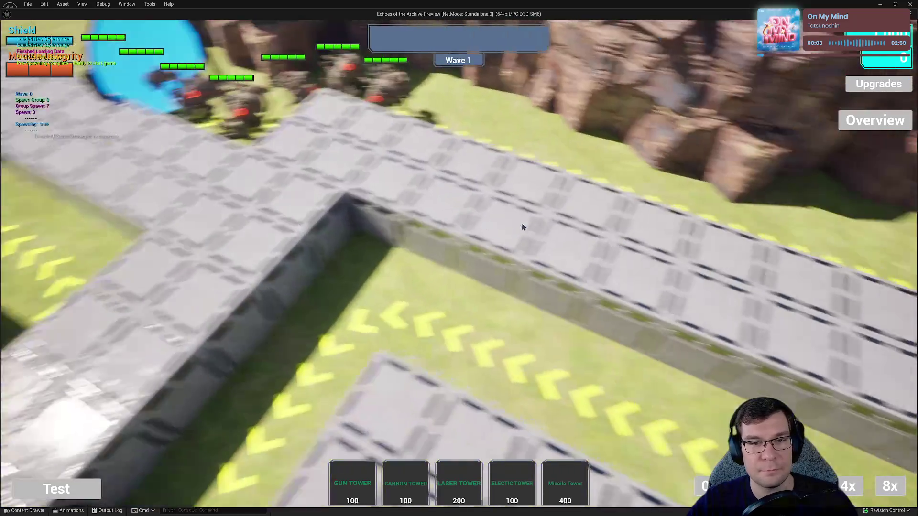
pyautogui.press('1')
# Step: Place twelve gun towers along the path, ending at the lane's end
pyautogui.click(411, 198)
pyautogui.click(366, 172)
pyautogui.click(310, 160)
pyautogui.click(333, 217)
pyautogui.click(272, 201)
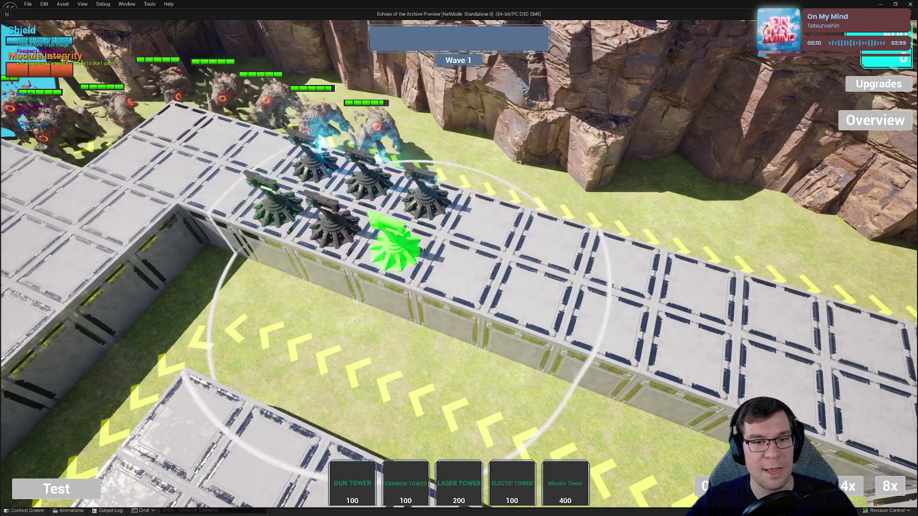
pyautogui.click(393, 241)
pyautogui.click(457, 264)
pyautogui.click(483, 212)
pyautogui.click(550, 231)
pyautogui.click(620, 254)
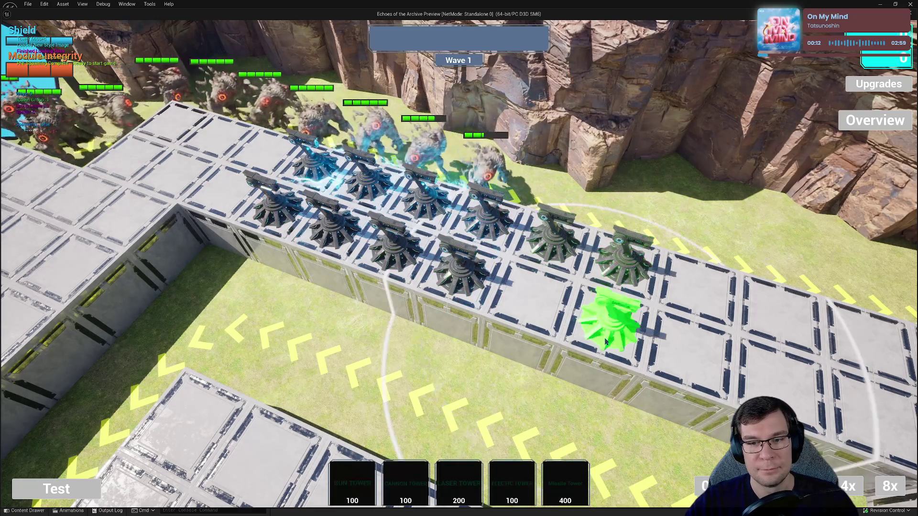
pyautogui.click(605, 341)
pyautogui.click(531, 306)
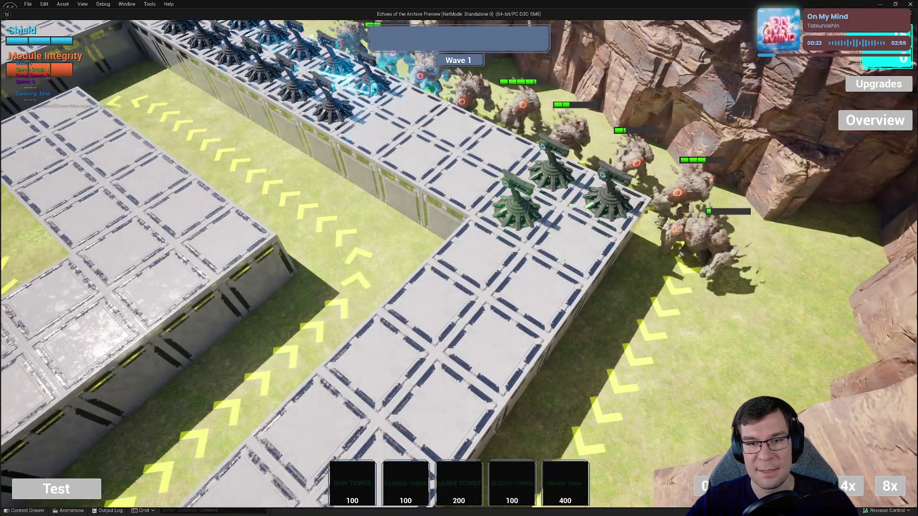
# Step: Fill the tiles around the path corner and the empty lane tiles with gun towers
pyautogui.click(478, 242)
pyautogui.click(574, 234)
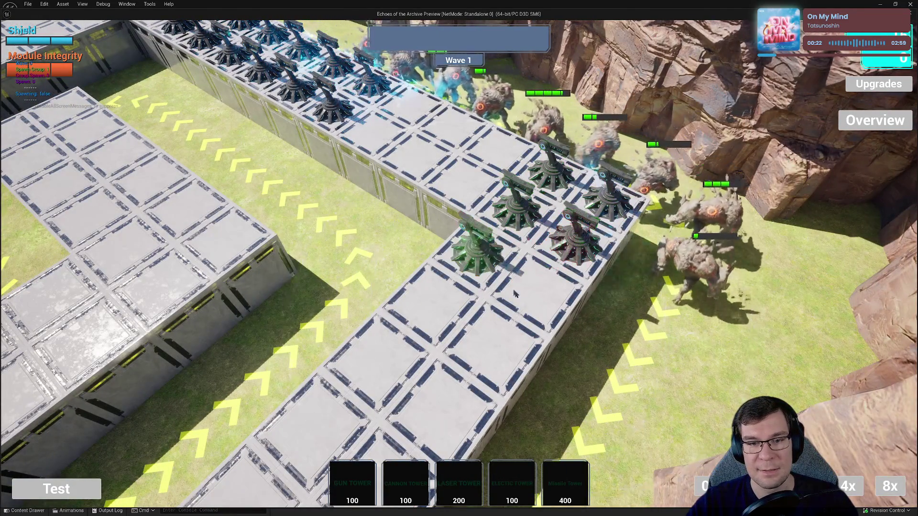
pyautogui.click(535, 282)
pyautogui.click(431, 292)
pyautogui.click(492, 342)
pyautogui.click(398, 378)
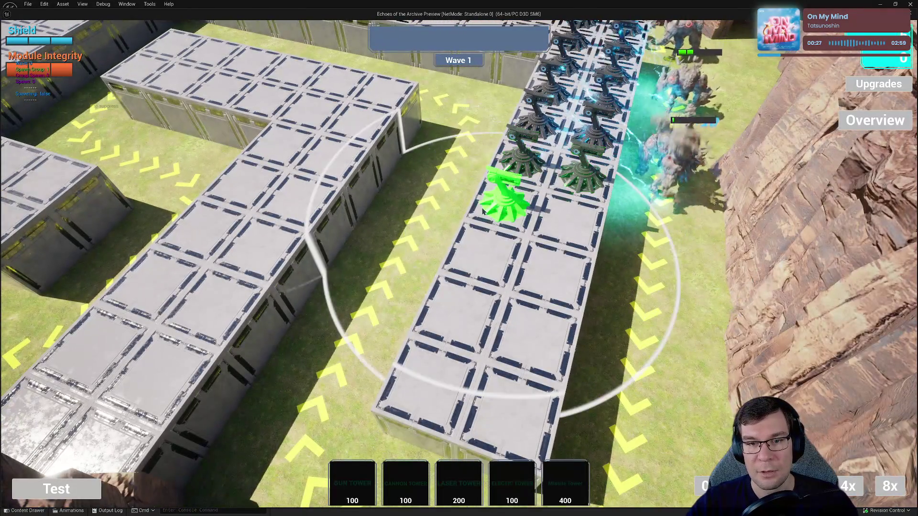
pyautogui.click(502, 196)
pyautogui.click(480, 251)
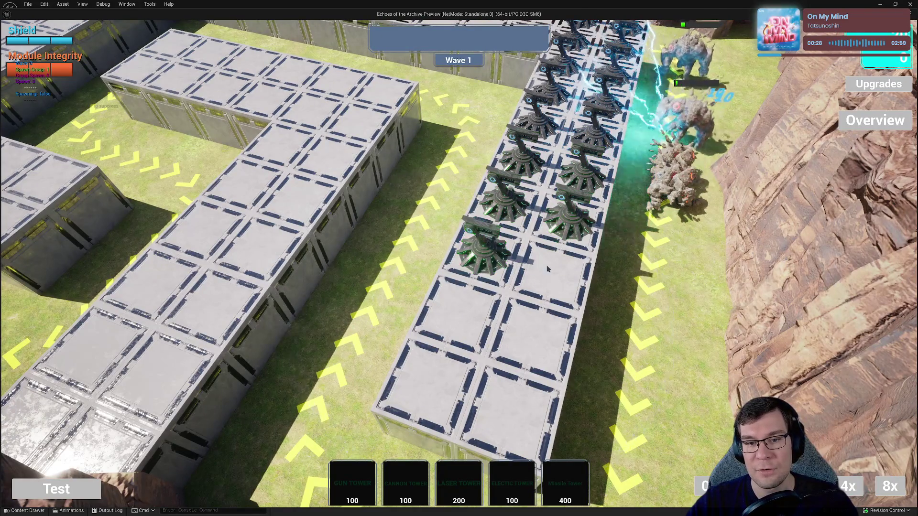
pyautogui.click(550, 265)
pyautogui.click(456, 311)
pyautogui.click(536, 332)
pyautogui.click(426, 385)
pyautogui.click(512, 417)
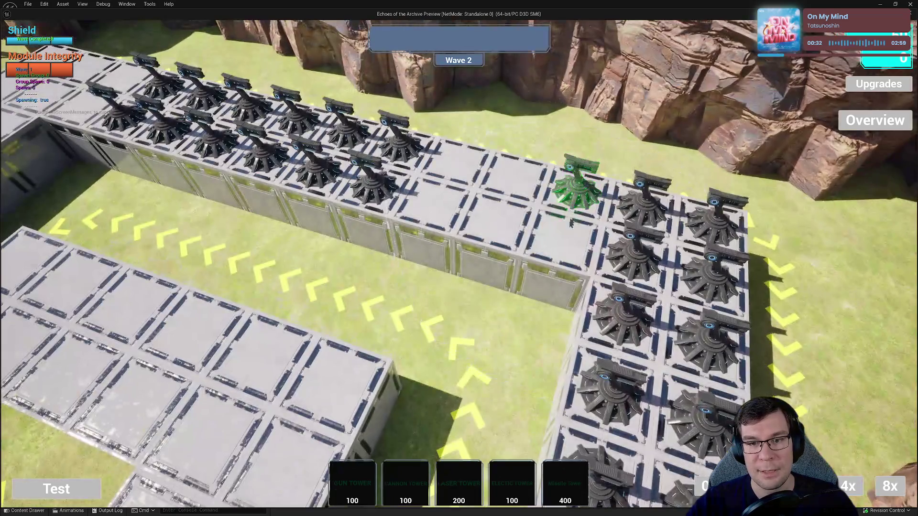
# Step: Add four more gun towers along the lane, then stop the play-test
pyautogui.click(570, 224)
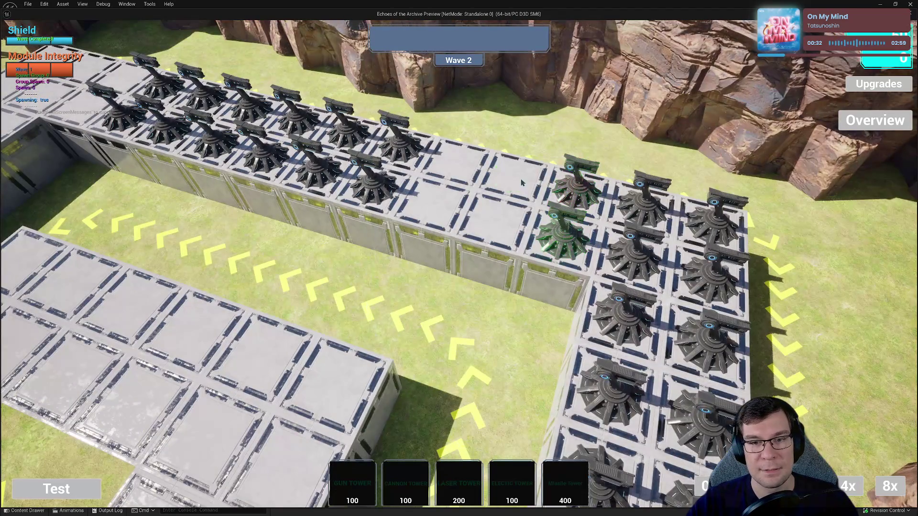
pyautogui.click(555, 264)
pyautogui.click(491, 245)
pyautogui.click(505, 200)
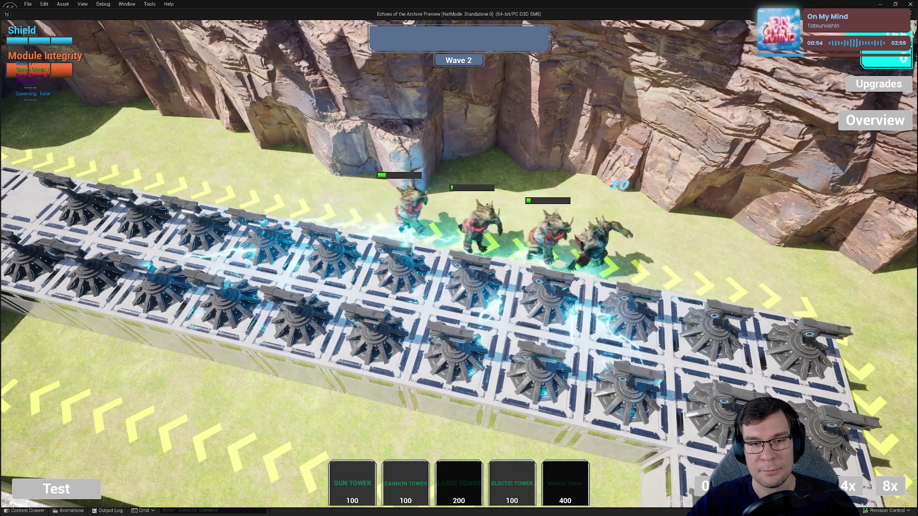
pyautogui.press('Escape')
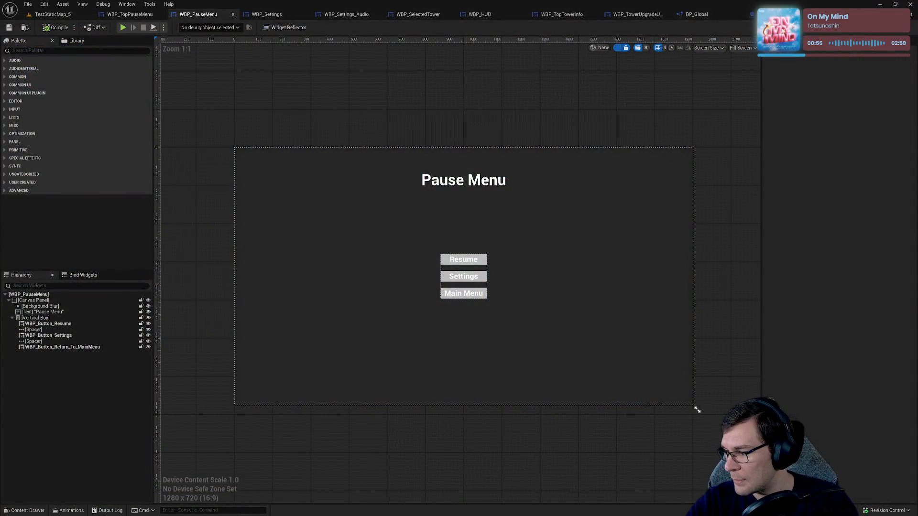
# Step: Uncheck WBP_HUD.uasset in GitHub Desktop so only three changed files remain staged
pyautogui.hotkey('alt', 'Tab')
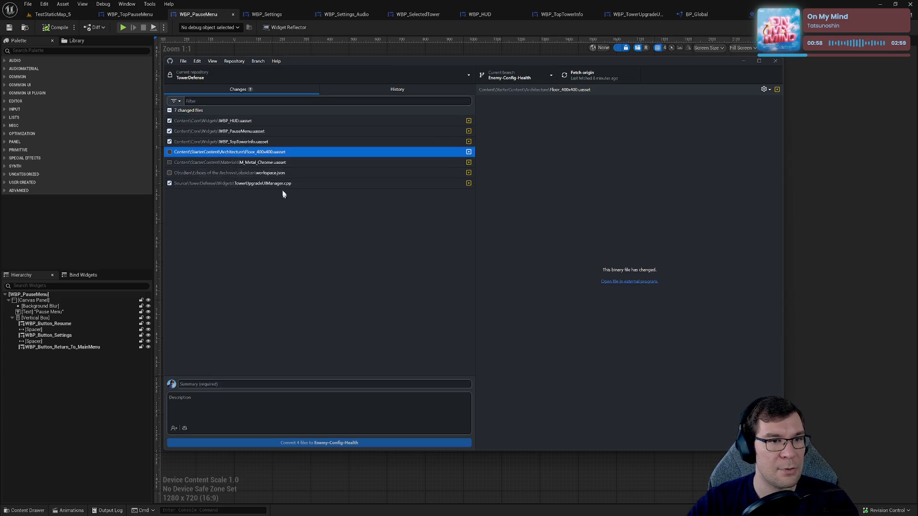
pyautogui.click(241, 123)
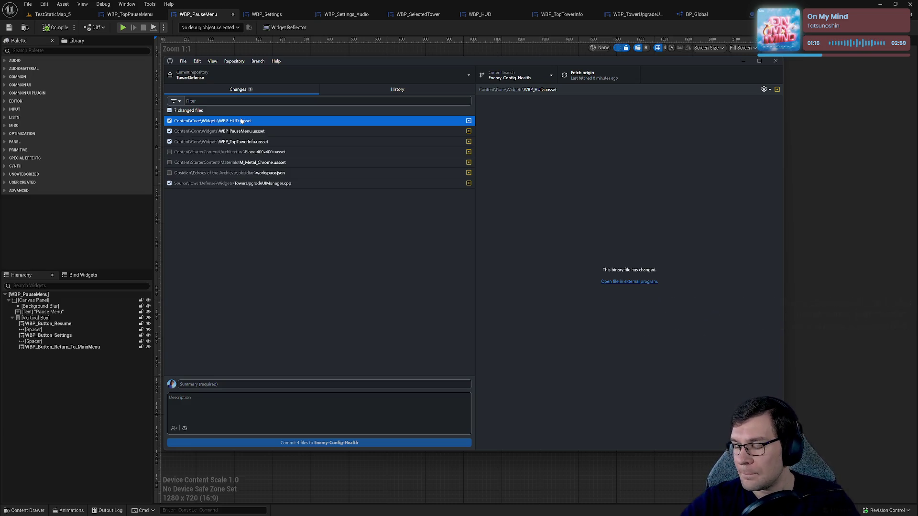
pyautogui.press('space')
pyautogui.moveTo(288, 62); pyautogui.dragTo(289, 51)
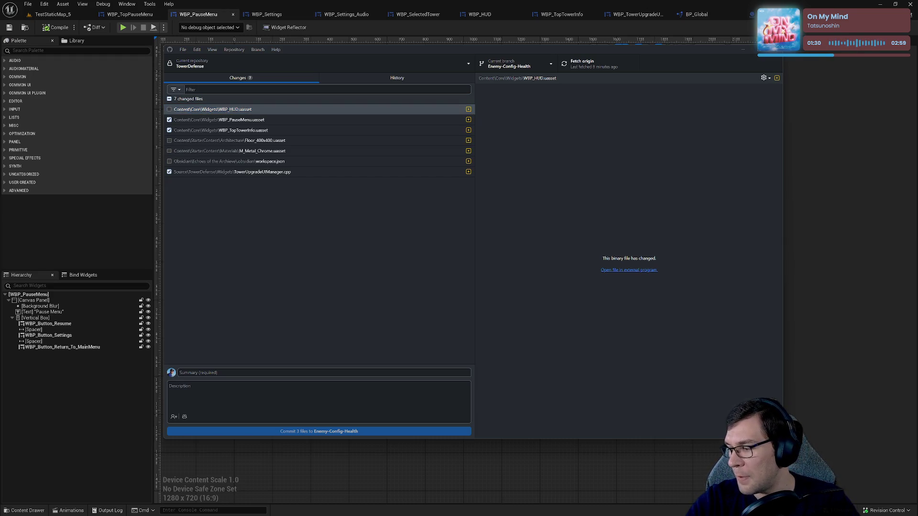
pyautogui.hotkey('alt', 'Tab')
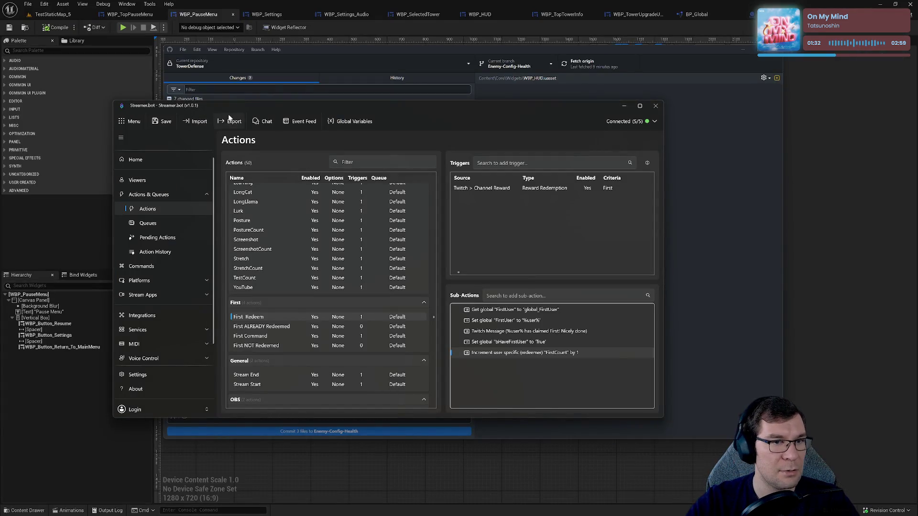
pyautogui.click(148, 180)
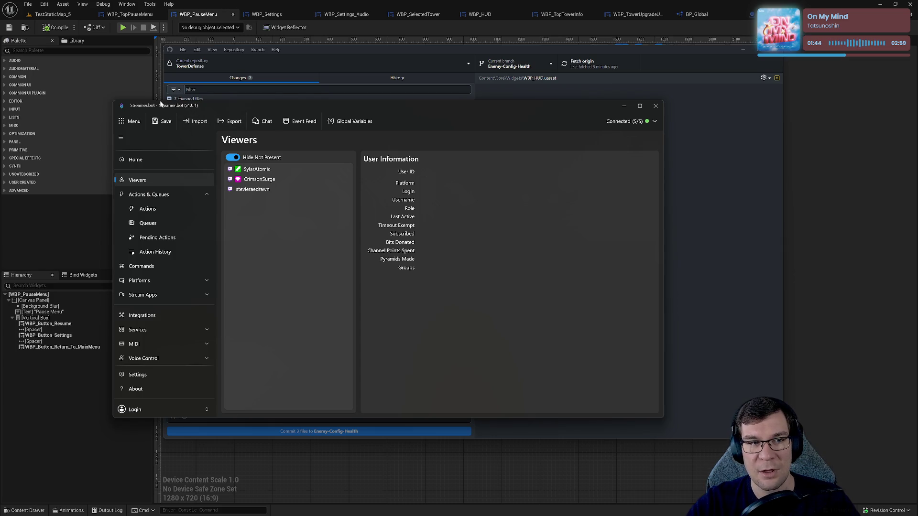
pyautogui.hotkey('alt', 'F4')
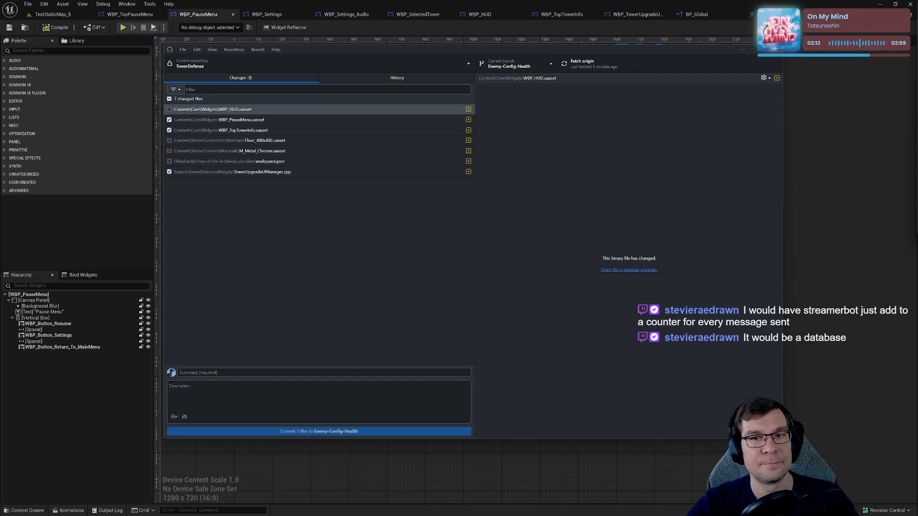
# Step: Review the changed files' diffs, including M_Metal_Chrome, WBP_TopTowerInfo, WBP_HUD and TowerUpgradeUIManager.cpp
pyautogui.click(743, 50)
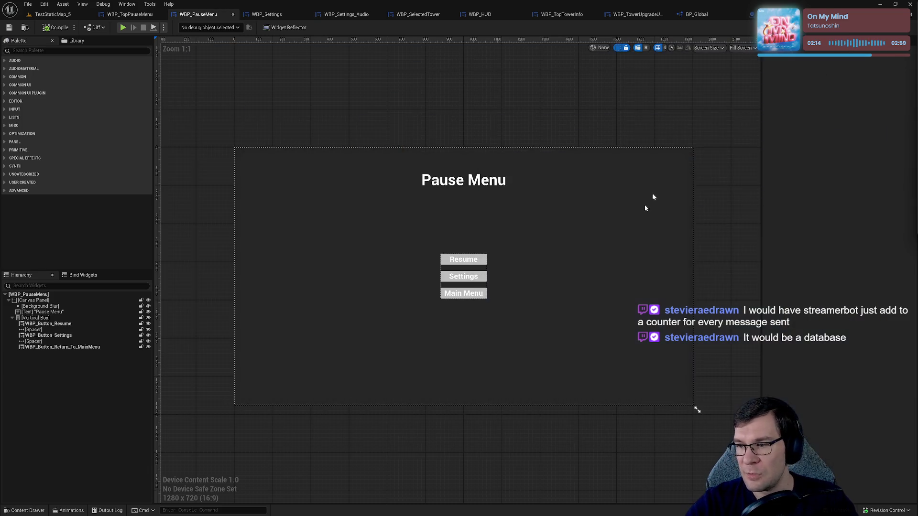
pyautogui.moveTo(563, 281); pyautogui.dragTo(547, 239)
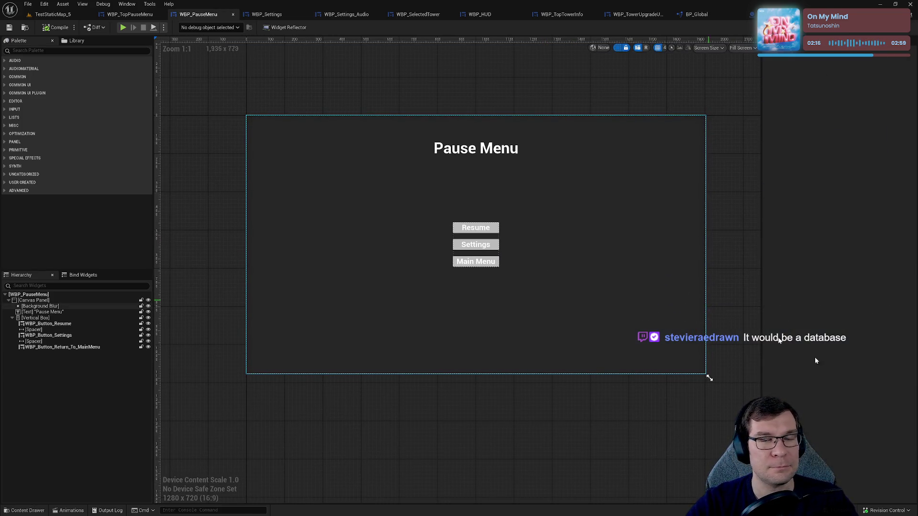
pyautogui.hotkey('alt', 'Tab')
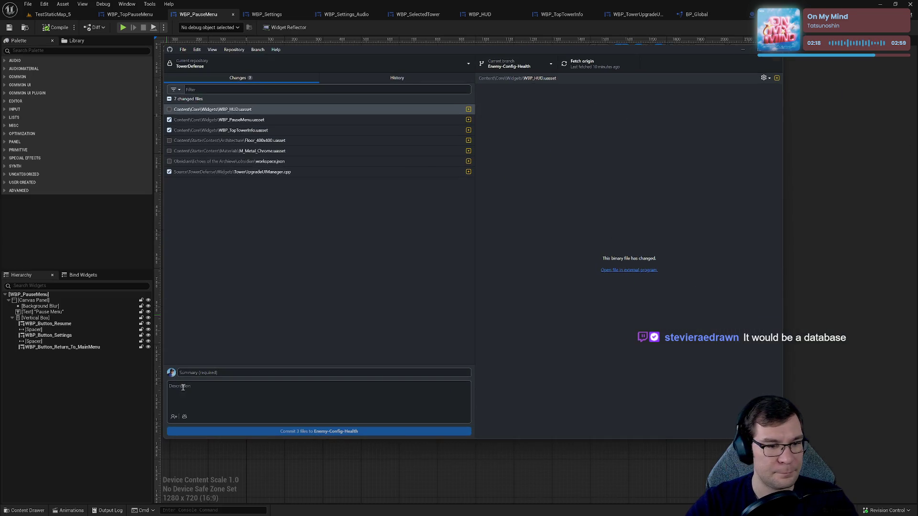
pyautogui.click(220, 130)
pyautogui.click(220, 150)
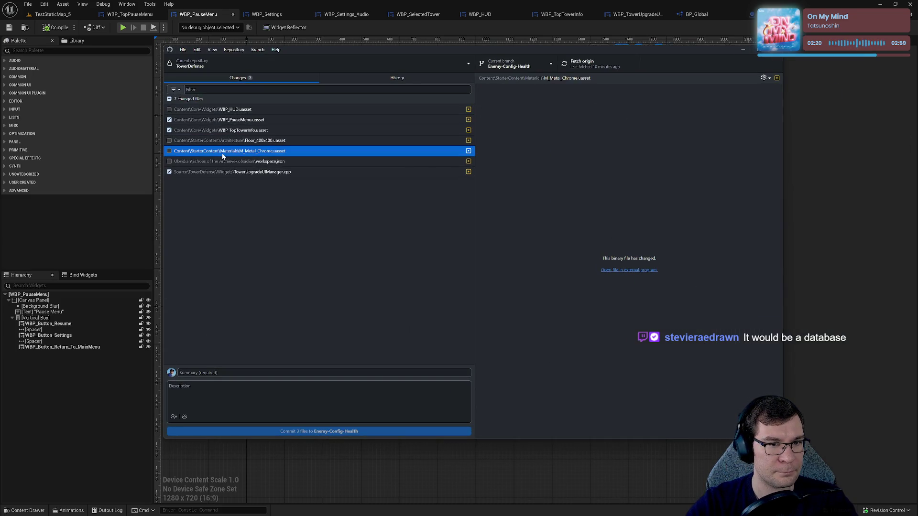
pyautogui.click(221, 162)
pyautogui.click(214, 130)
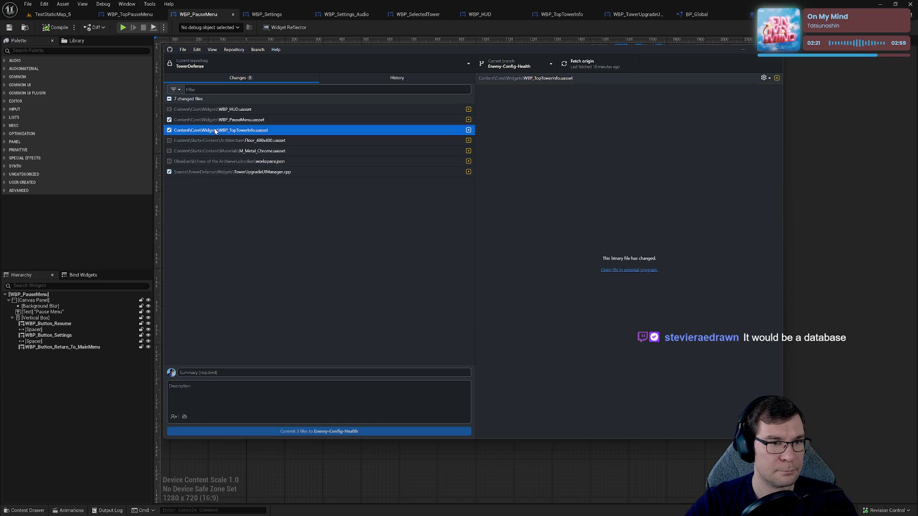
pyautogui.click(173, 111)
pyautogui.click(242, 175)
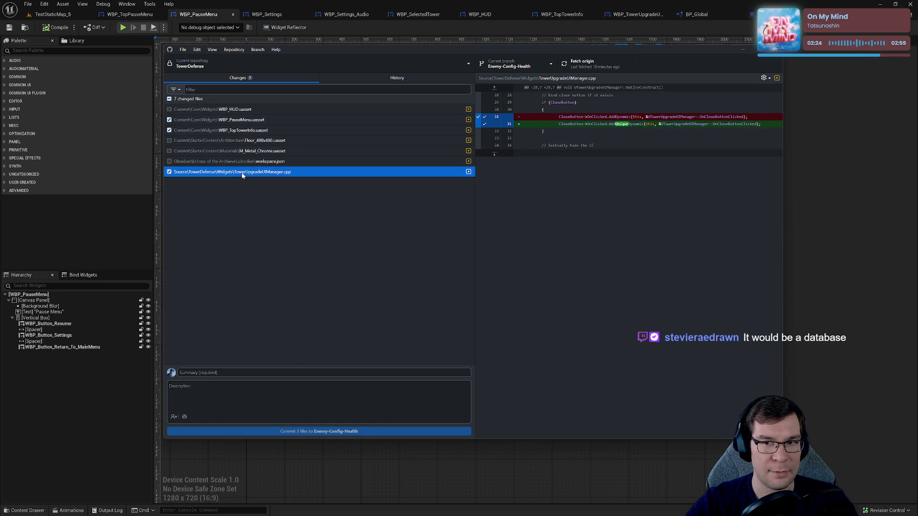
# Step: Commit the three checked files with summary 'TOweeing deleple times'
pyautogui.click(259, 372)
pyautogui.write('Fix bug in')
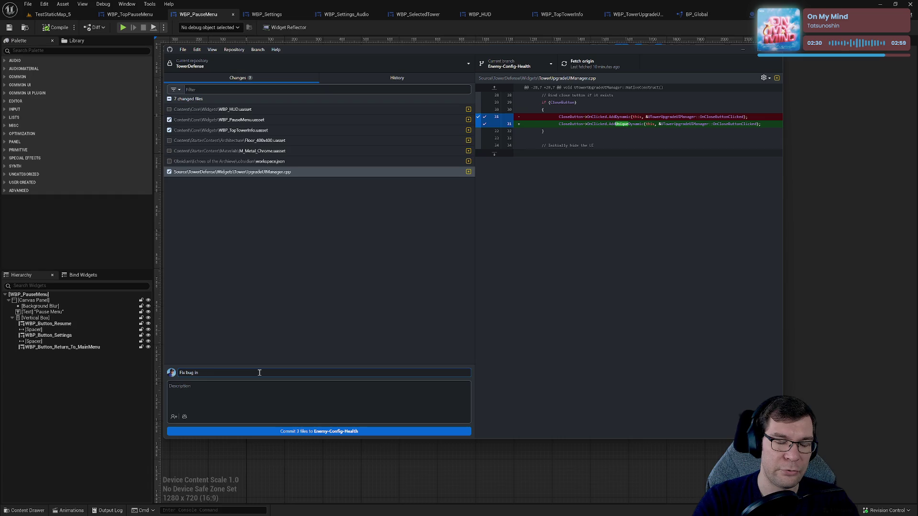
pyautogui.write('TOwe')
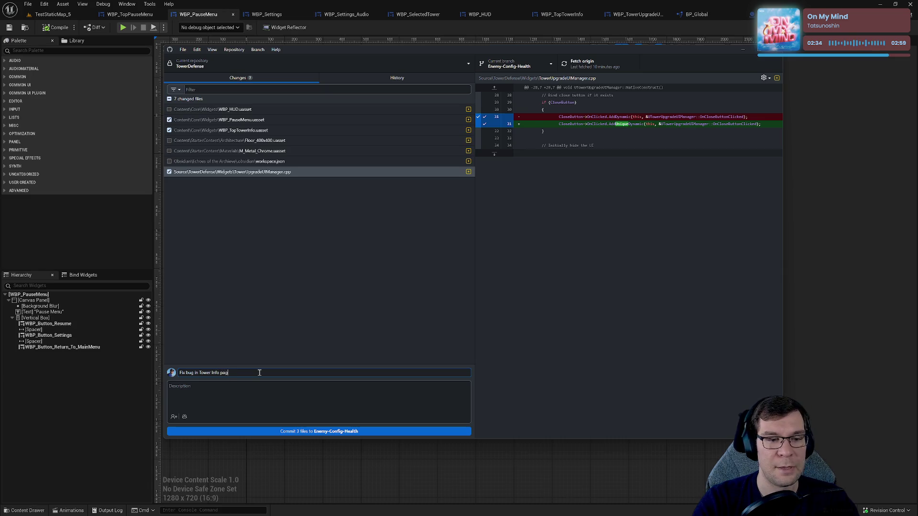
pyautogui.write('e with')
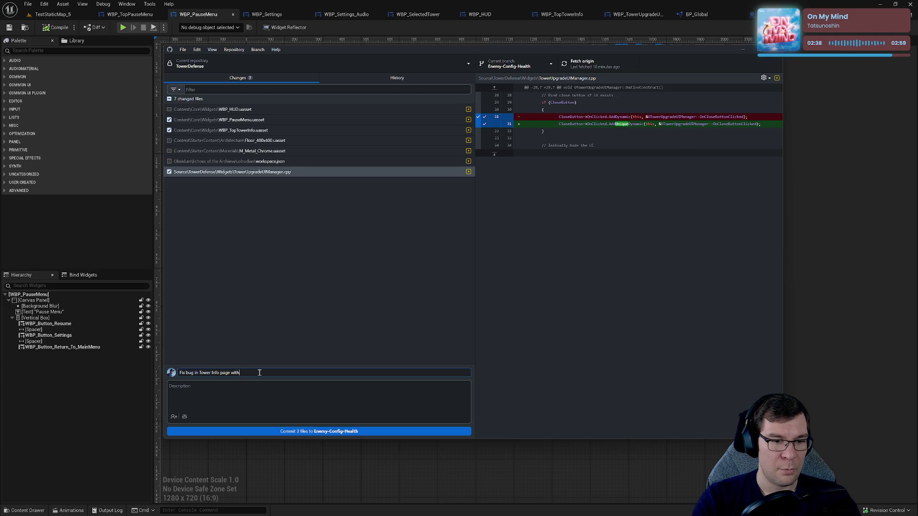
pyautogui.write(' binding delegates multi')
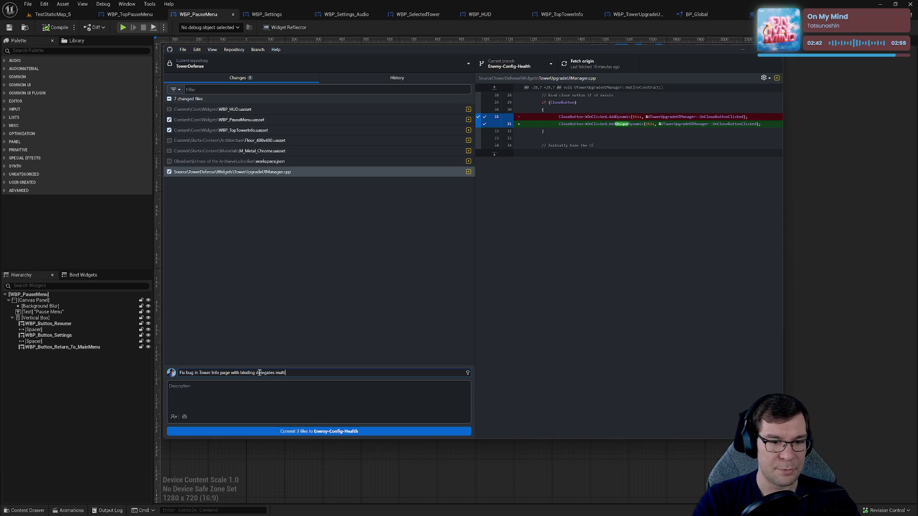
pyautogui.write('ple times')
pyautogui.click(376, 432)
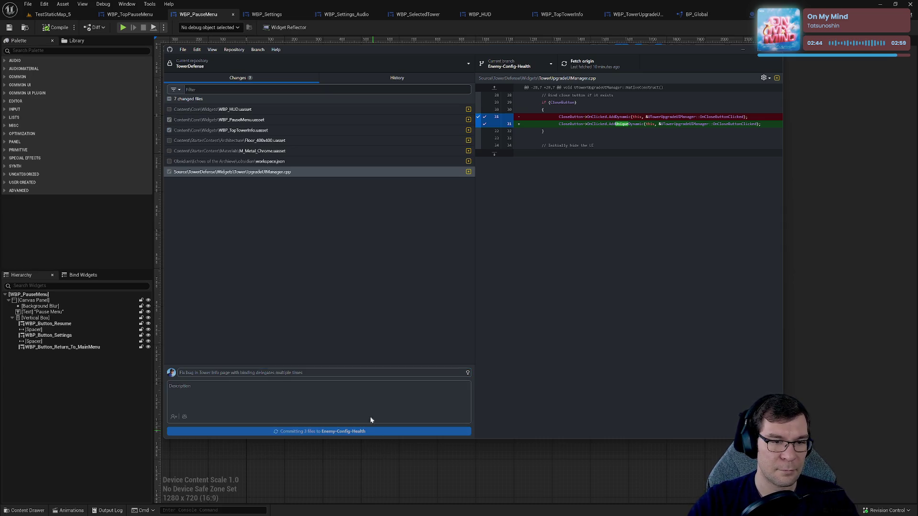
# Step: Commit WBP_HUD.uasset and workspace.json as 'Fixes' and push to origin
pyautogui.click(170, 109)
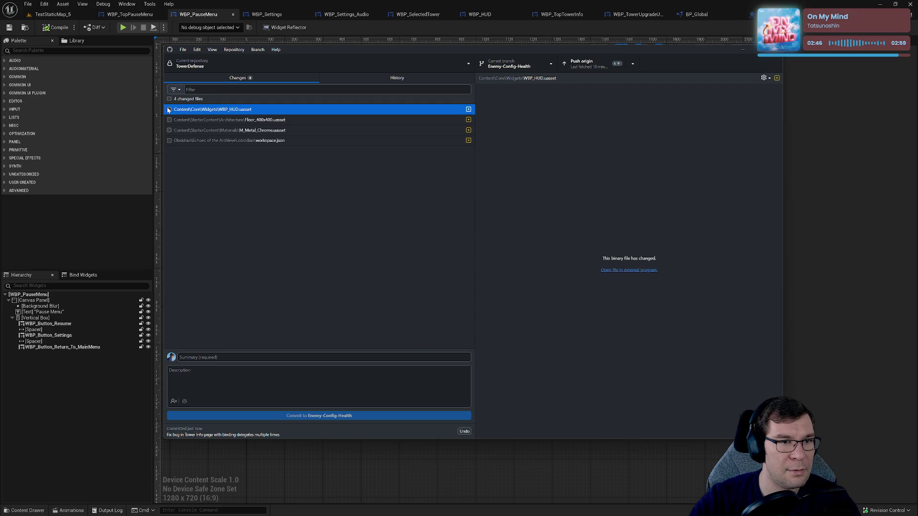
pyautogui.click(169, 110)
pyautogui.click(170, 120)
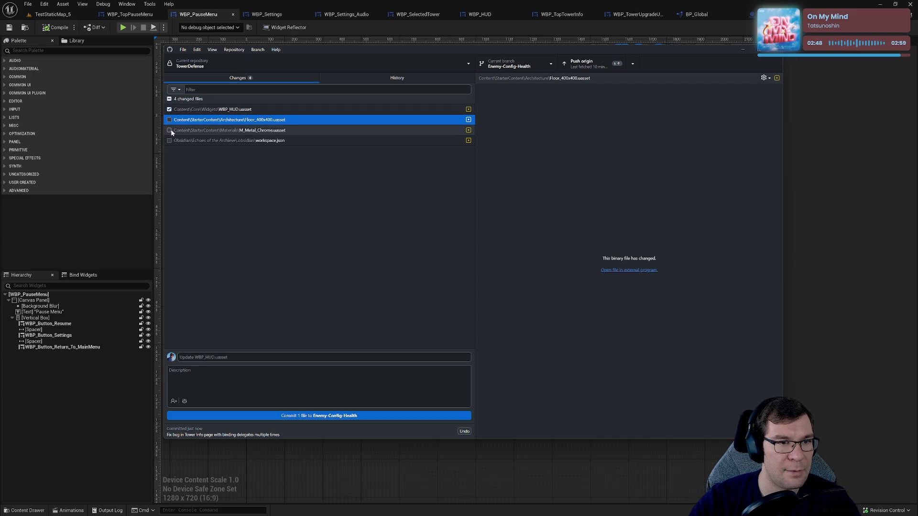
pyautogui.click(169, 130)
pyautogui.click(169, 140)
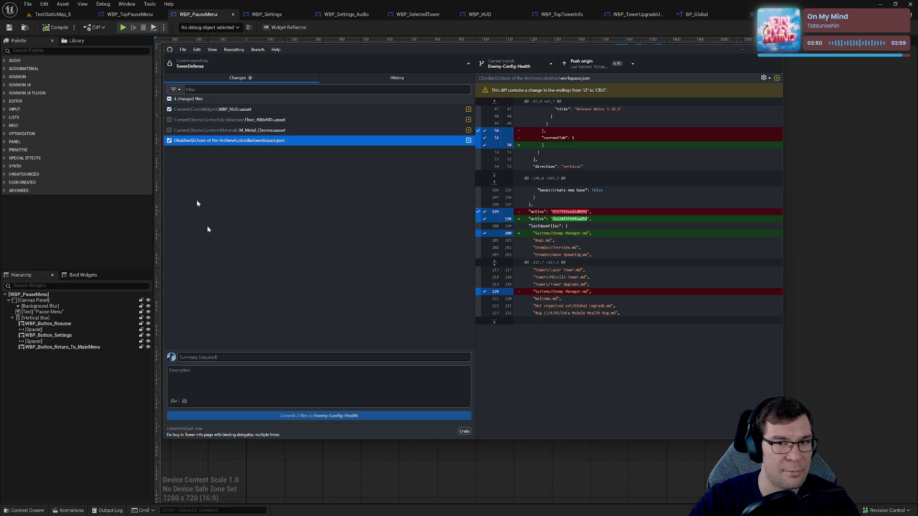
pyautogui.click(234, 355)
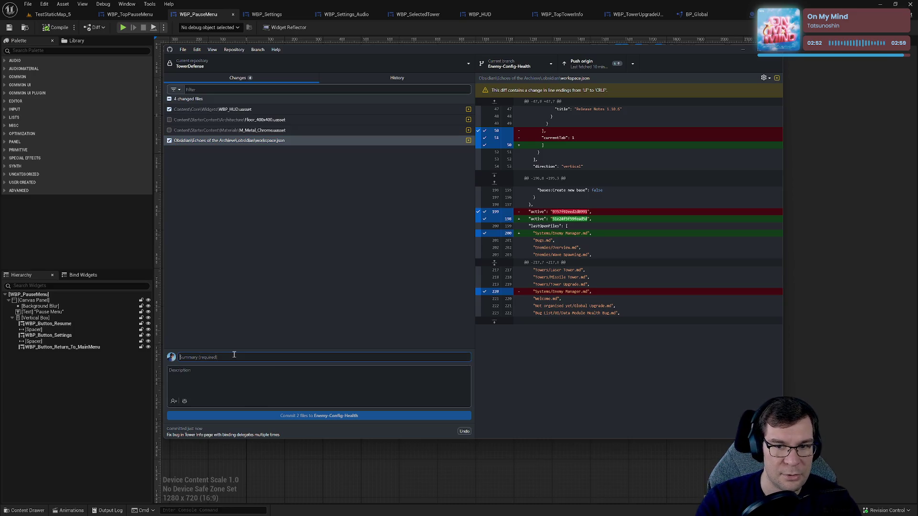
pyautogui.write('Fixes')
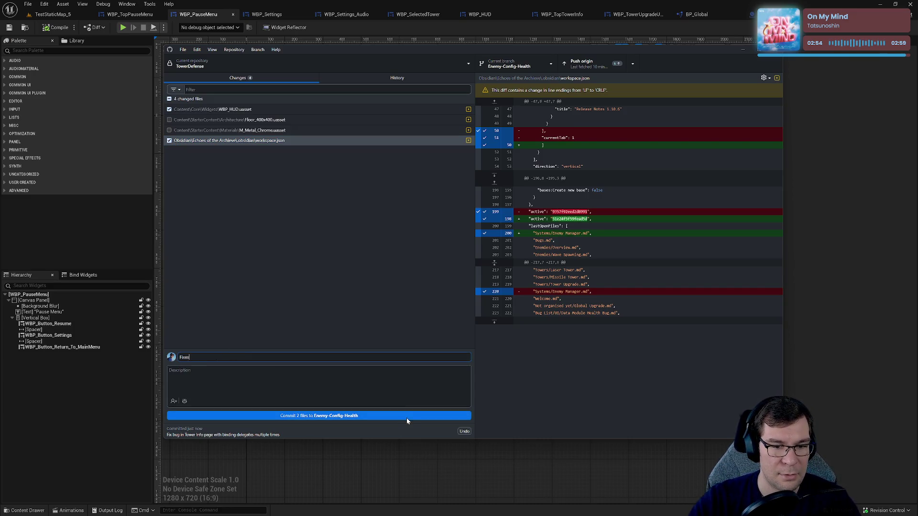
pyautogui.click(406, 417)
pyautogui.click(587, 65)
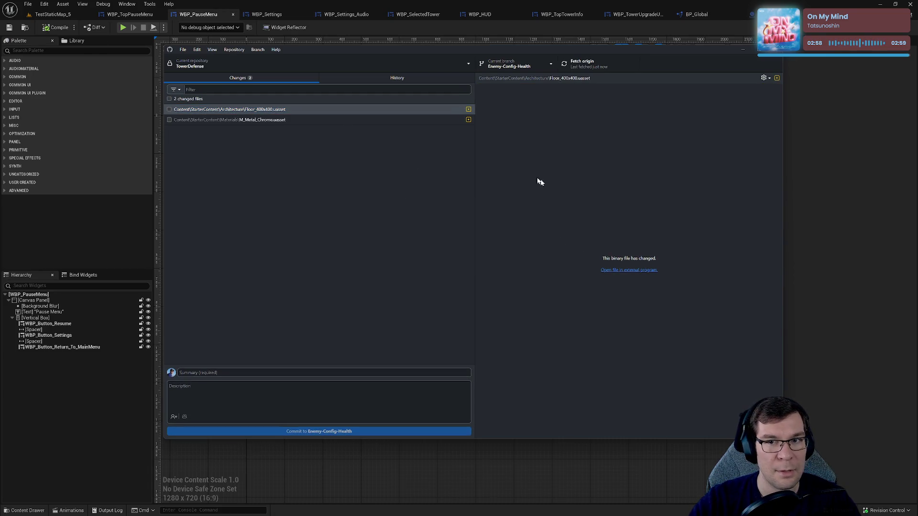
pyautogui.click(257, 50)
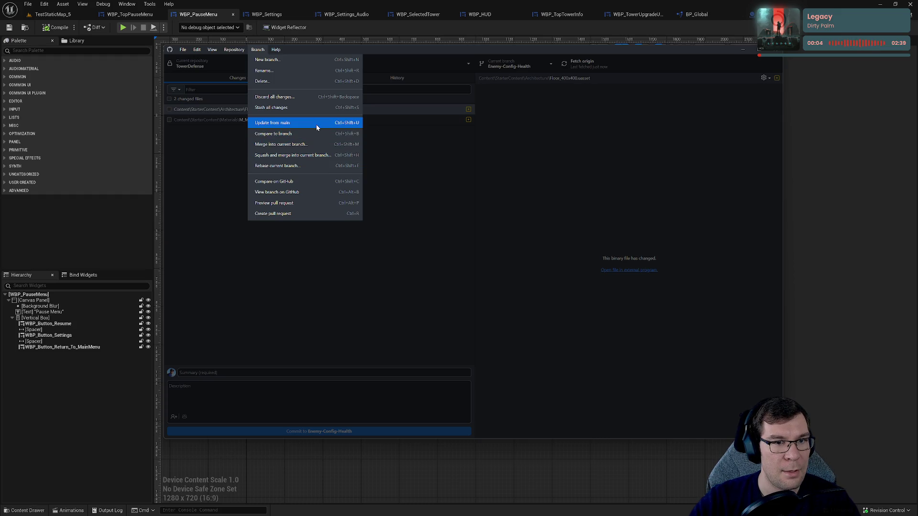
# Step: Look over the repository list and commit history, then start and cancel a switch to main
pyautogui.click(387, 145)
pyautogui.click(392, 65)
pyautogui.click(394, 67)
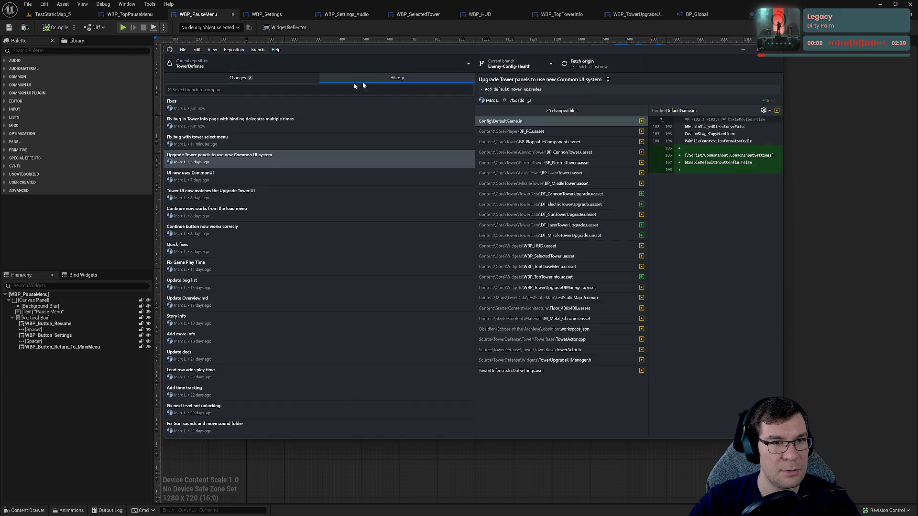
pyautogui.click(241, 78)
pyautogui.click(516, 65)
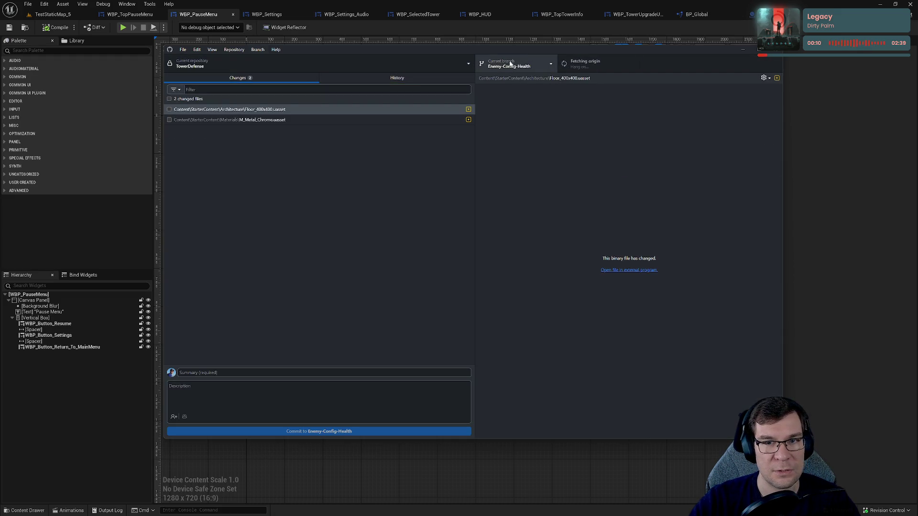
pyautogui.click(521, 112)
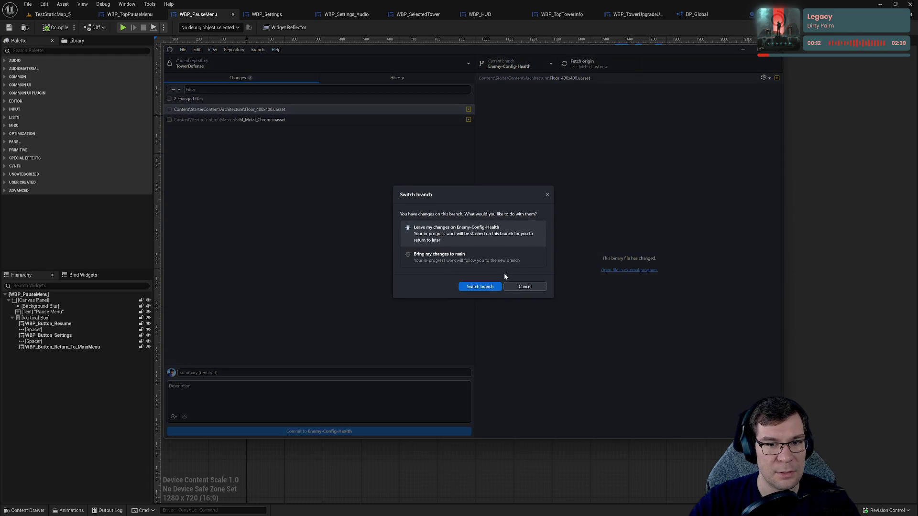
pyautogui.click(572, 216)
# Step: Permanently discard the changes to both remaining files, including Floor_400x400
pyautogui.click(176, 120)
pyautogui.keyDown('shift'); pyautogui.click(204, 109); pyautogui.keyUp('shift')
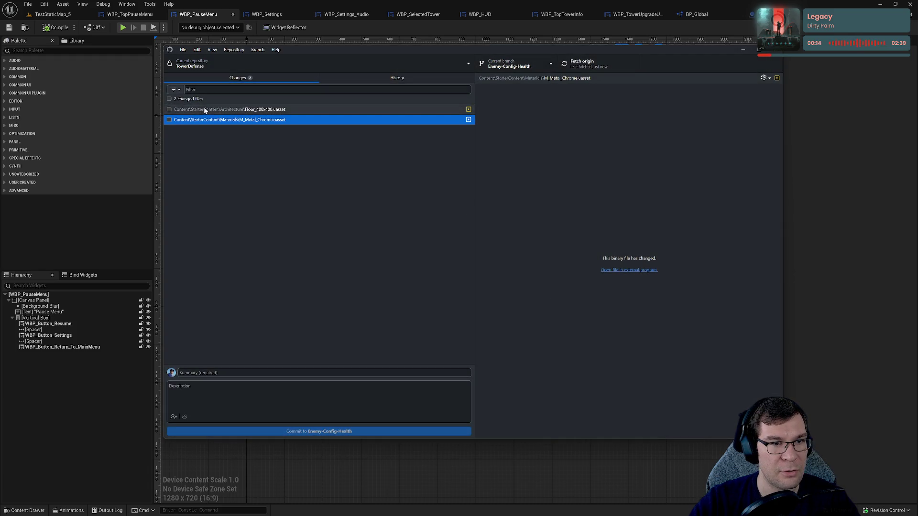
pyautogui.rightClick(204, 109)
pyautogui.click(229, 117)
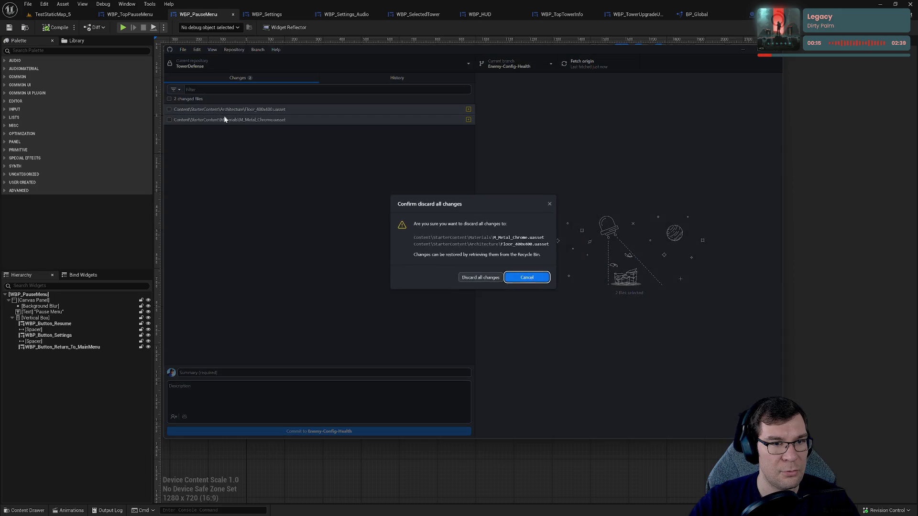
pyautogui.click(479, 277)
pyautogui.click(469, 283)
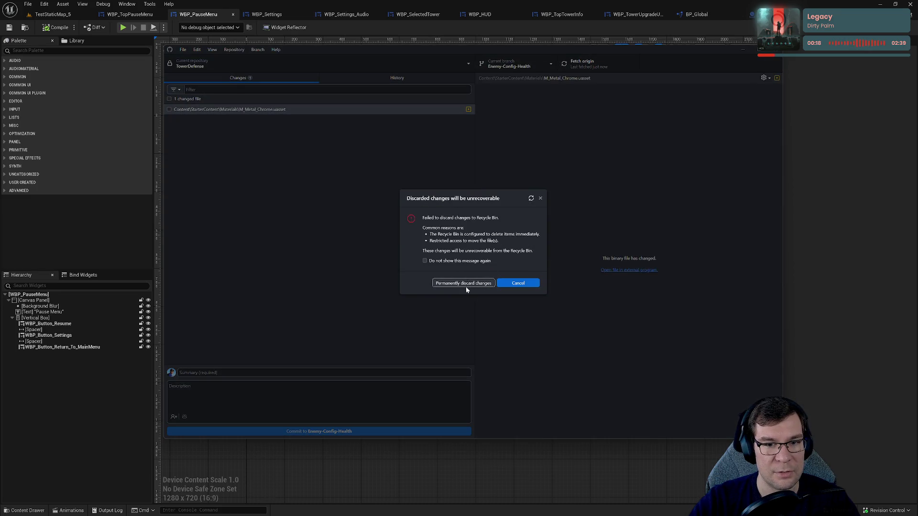
# Step: Back out of discarding M_Metal_Chrome, then cancel another switch to main
pyautogui.rightClick(248, 114)
pyautogui.click(268, 121)
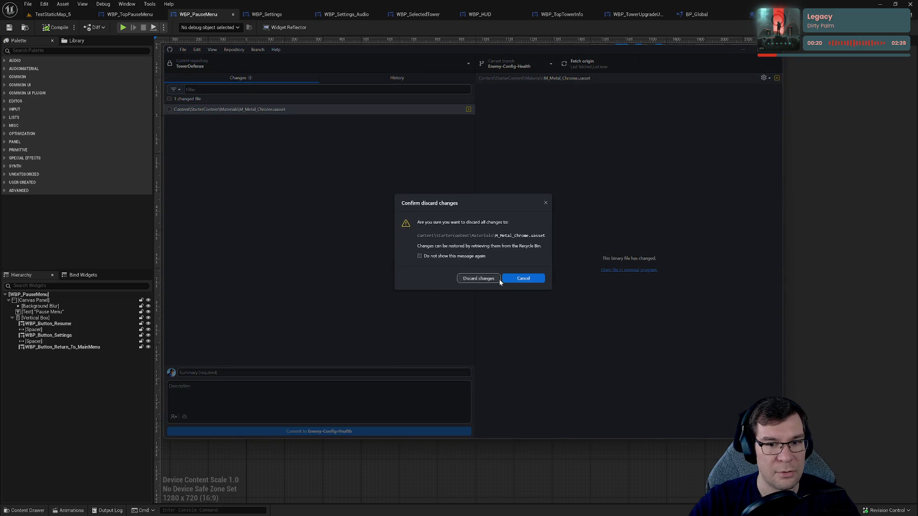
pyautogui.click(497, 280)
pyautogui.click(518, 283)
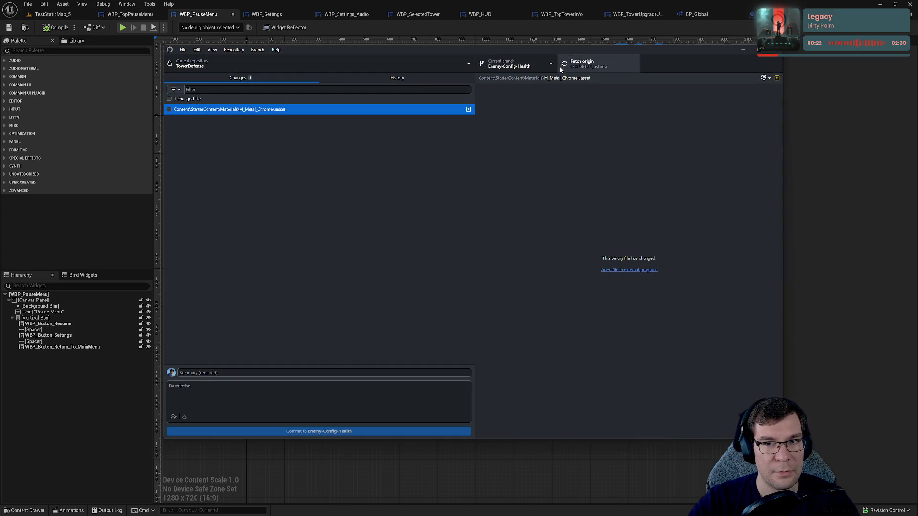
pyautogui.click(519, 66)
pyautogui.click(521, 115)
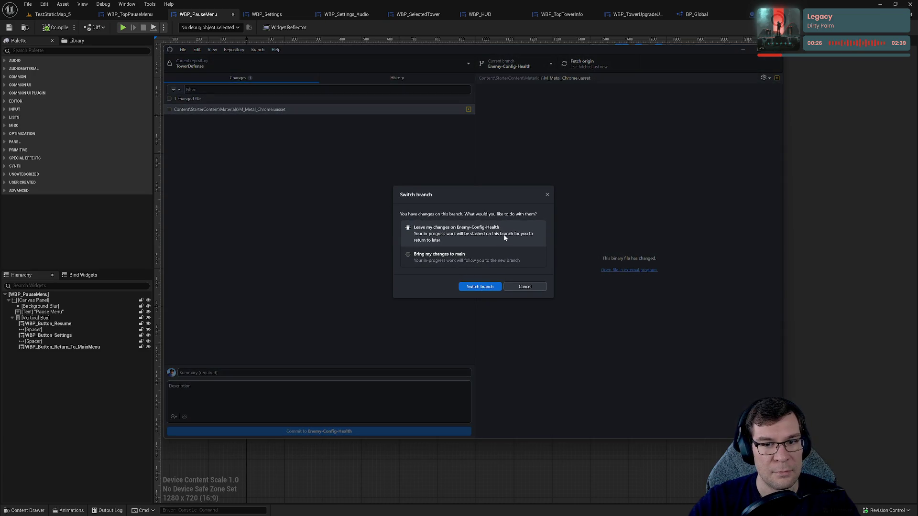
pyautogui.click(548, 195)
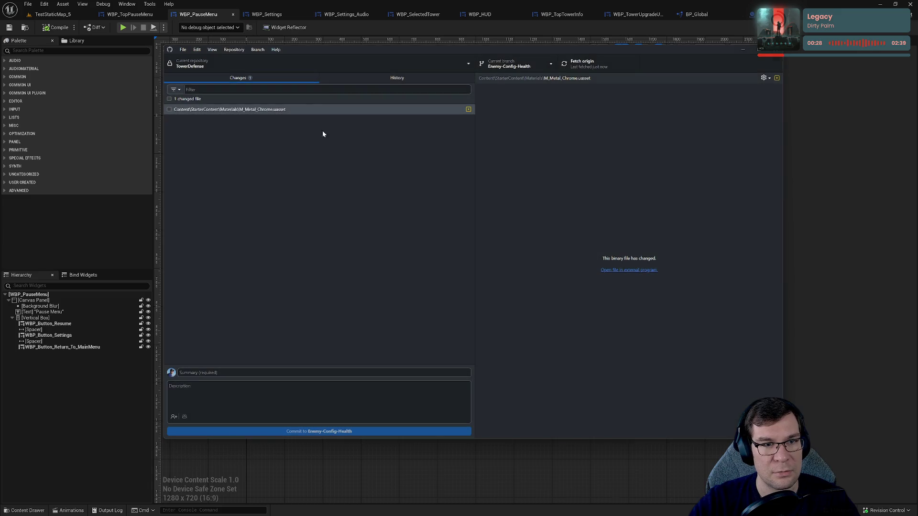
# Step: Discard the M_Metal_Chrome changes, turning off both discard confirmation warnings
pyautogui.click(304, 110)
pyautogui.rightClick(304, 115)
pyautogui.click(328, 123)
pyautogui.click(460, 257)
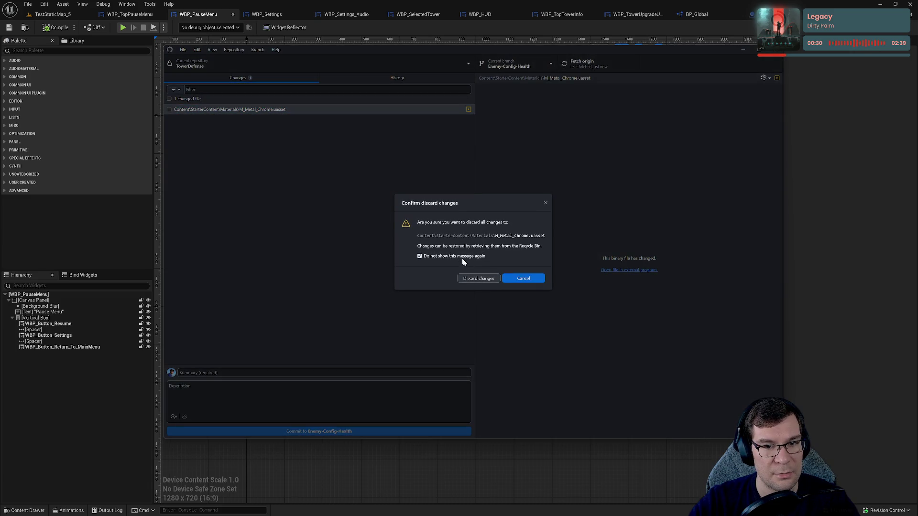
pyautogui.click(477, 278)
pyautogui.click(447, 263)
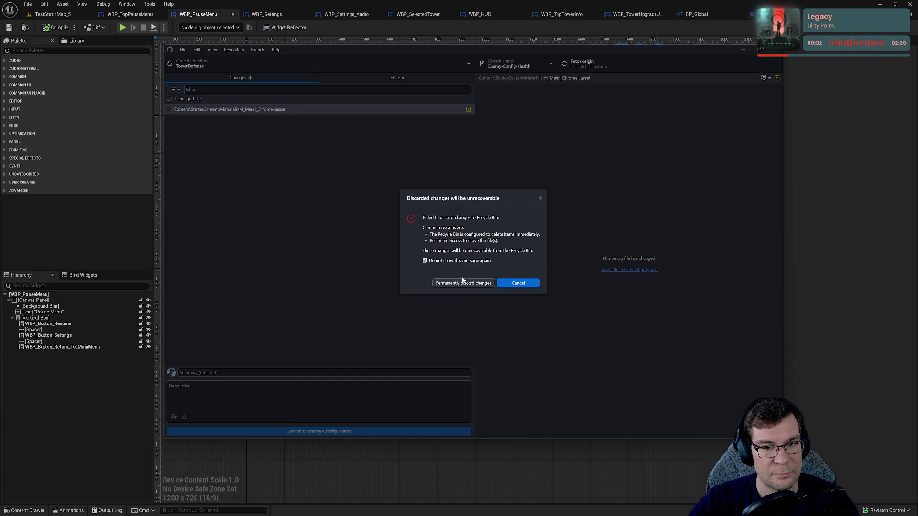
pyautogui.click(465, 283)
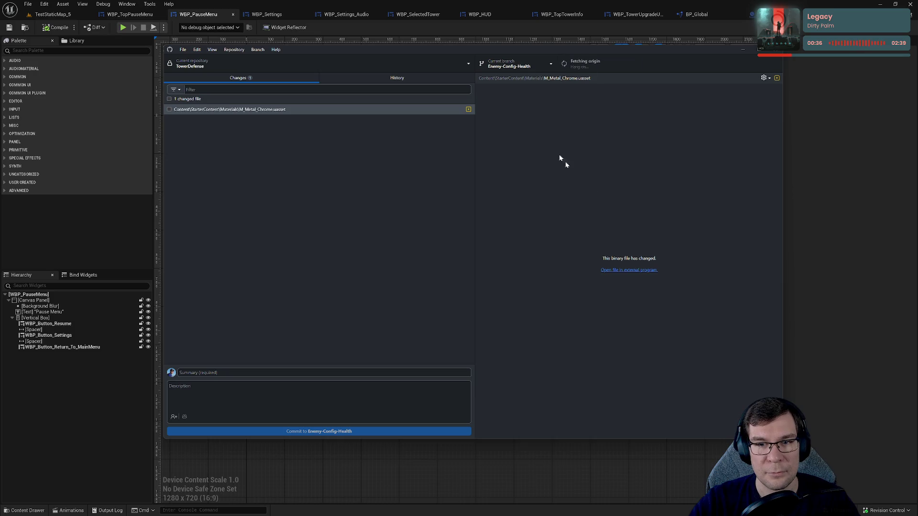
# Step: Try switching to main, stashing or bringing changes along; both attempts end in errors
pyautogui.click(516, 64)
pyautogui.click(493, 114)
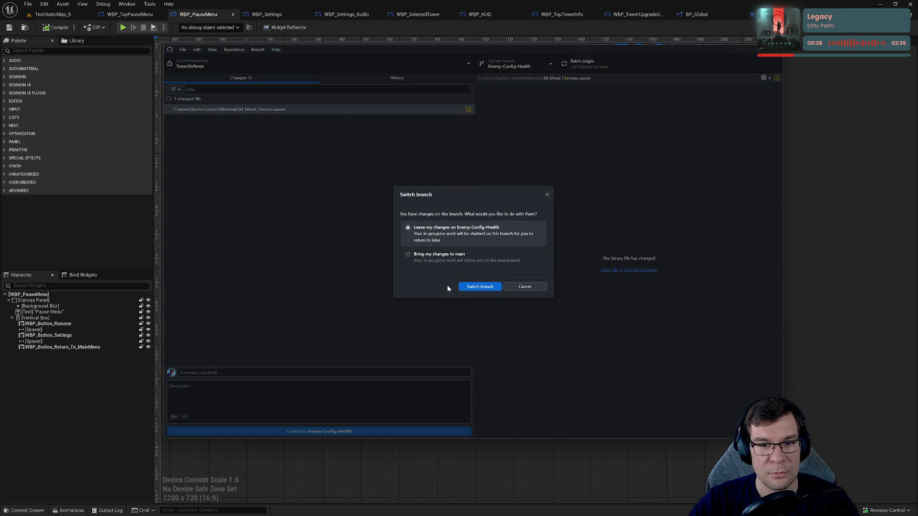
pyautogui.click(477, 287)
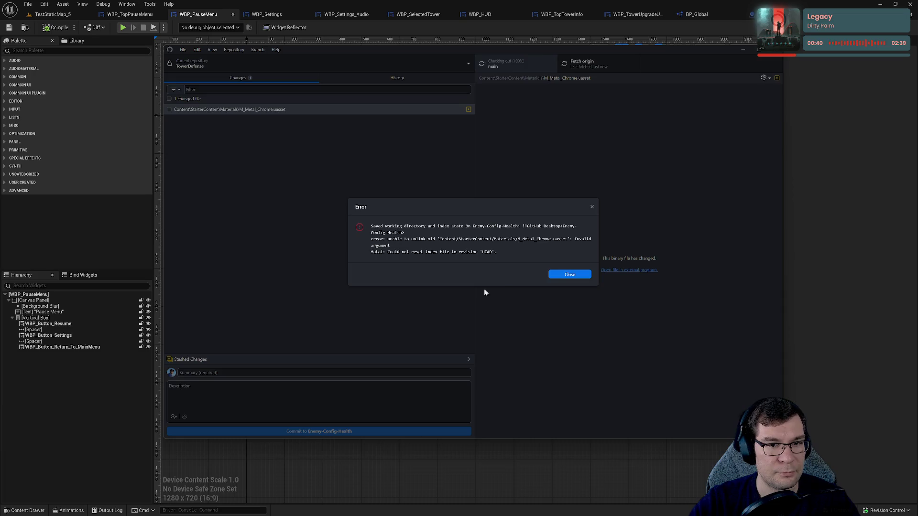
pyautogui.click(556, 277)
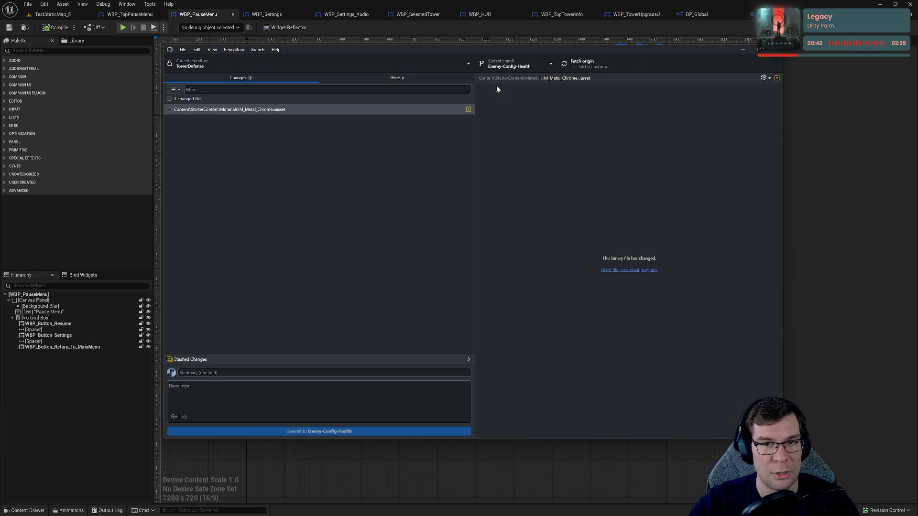
pyautogui.click(515, 66)
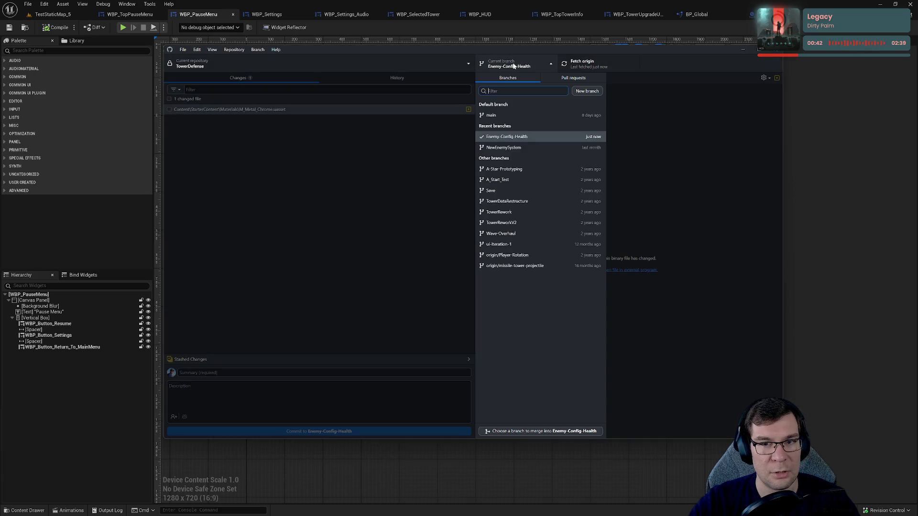
pyautogui.click(498, 115)
pyautogui.click(459, 258)
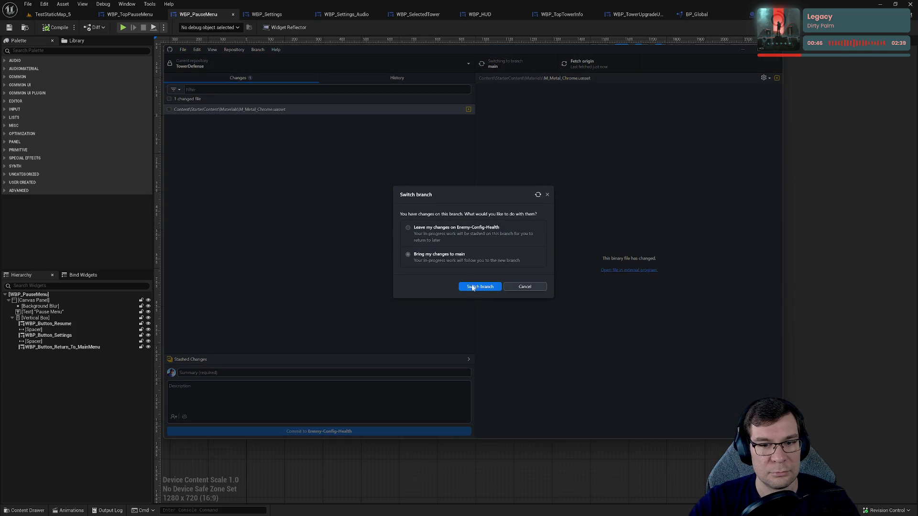
pyautogui.click(472, 287)
pyautogui.click(570, 271)
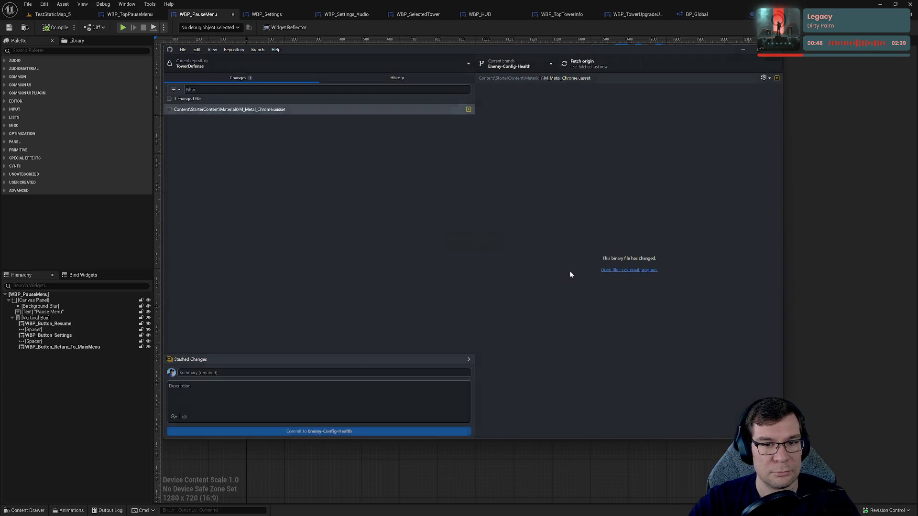
# Step: Close Unreal without saving, then fetch the latest changes from origin
pyautogui.click(911, 4)
pyautogui.click(525, 343)
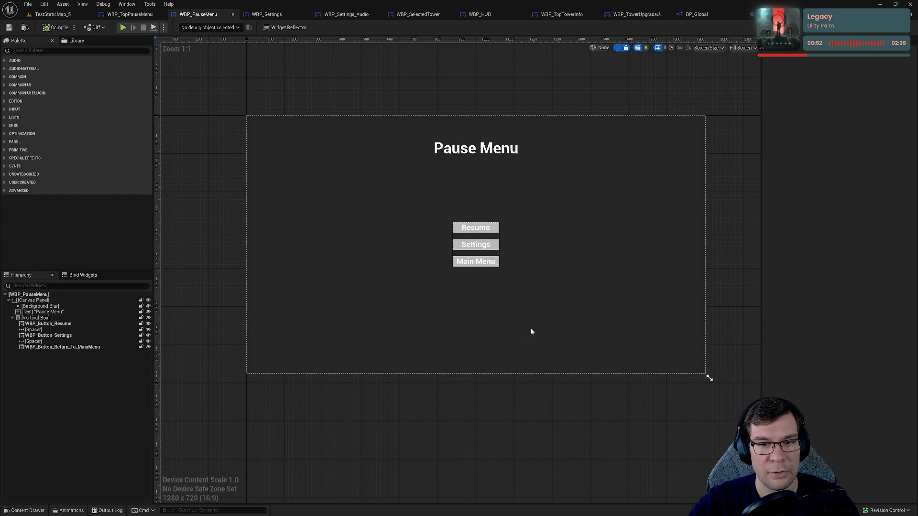
pyautogui.click(397, 78)
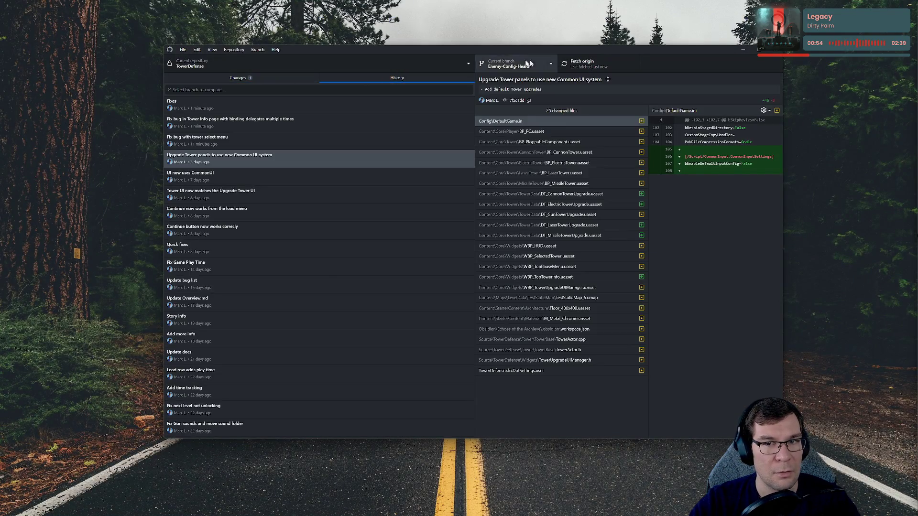
pyautogui.click(593, 66)
pyautogui.click(237, 78)
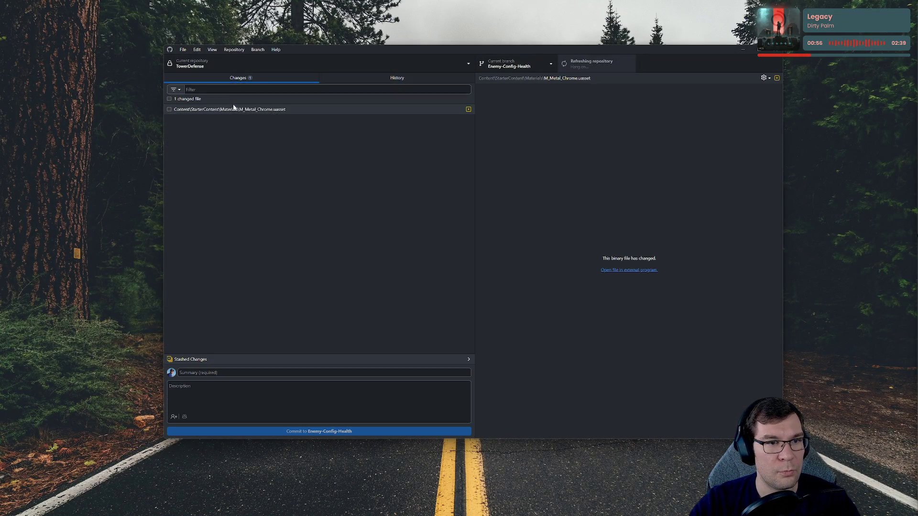
# Step: Check the changed material file's options, then switch the TowerDefense repository to main
pyautogui.rightClick(232, 109)
pyautogui.press('Escape')
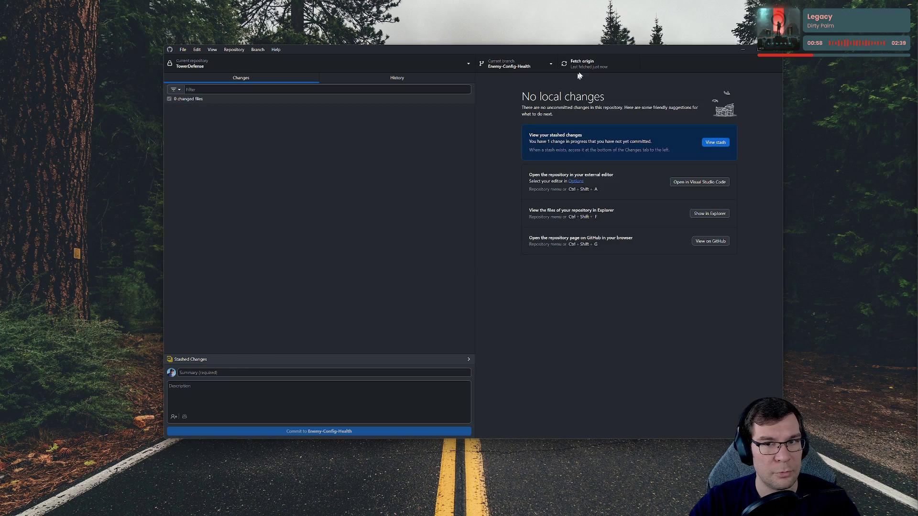
pyautogui.click(516, 65)
pyautogui.click(520, 116)
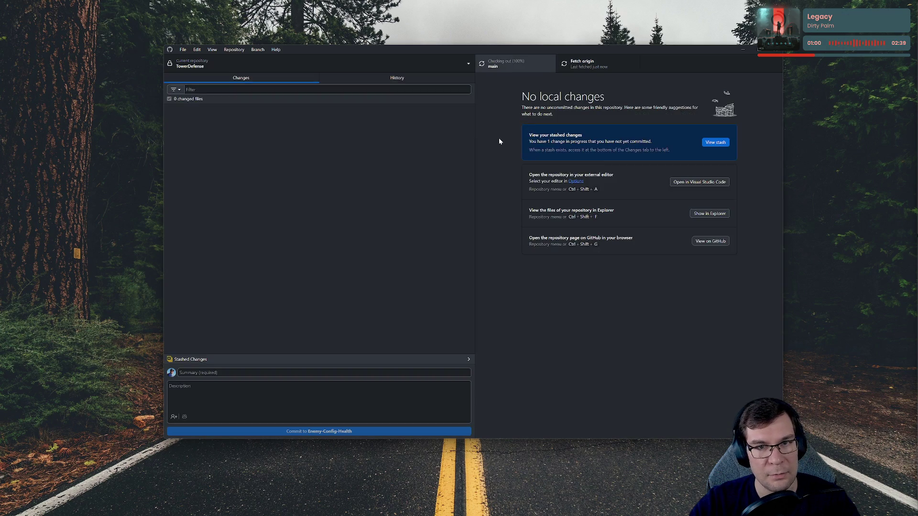
# Step: Merge Enemy-Config-Health into main with a merge commit and push main to origin
pyautogui.click(257, 49)
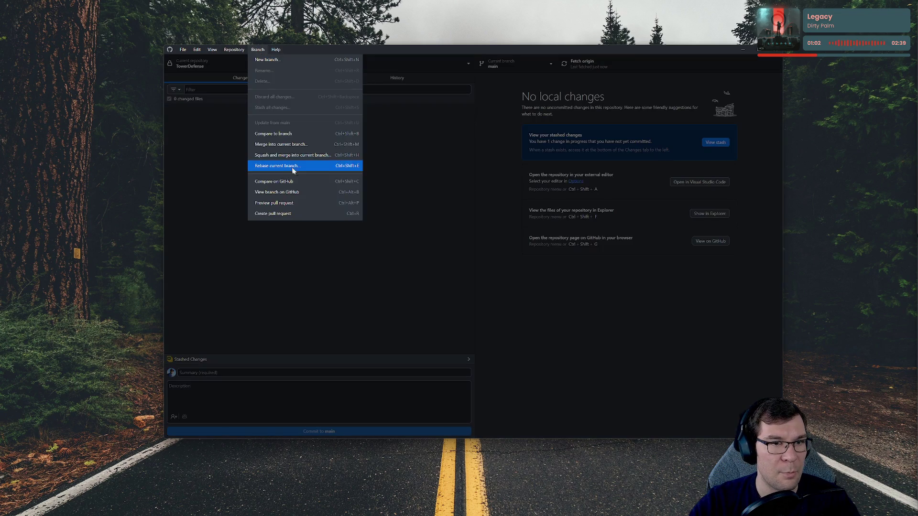
pyautogui.click(292, 152)
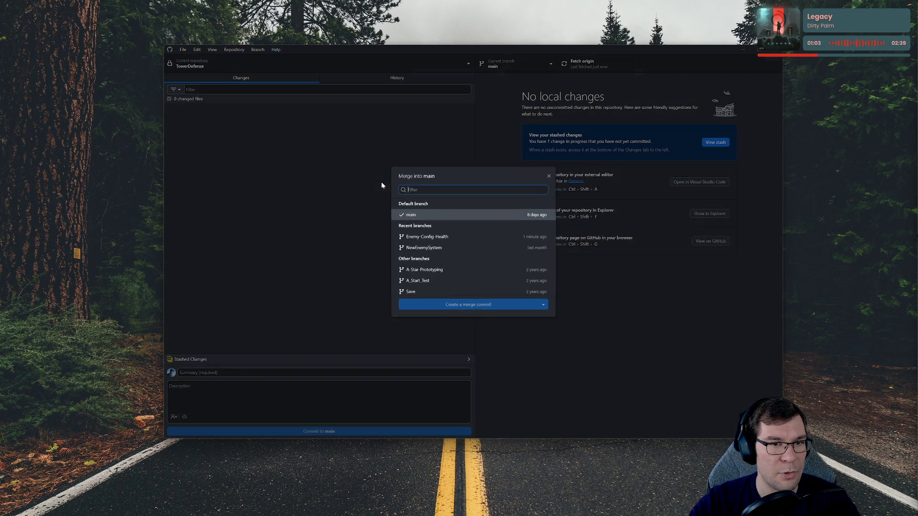
pyautogui.click(459, 236)
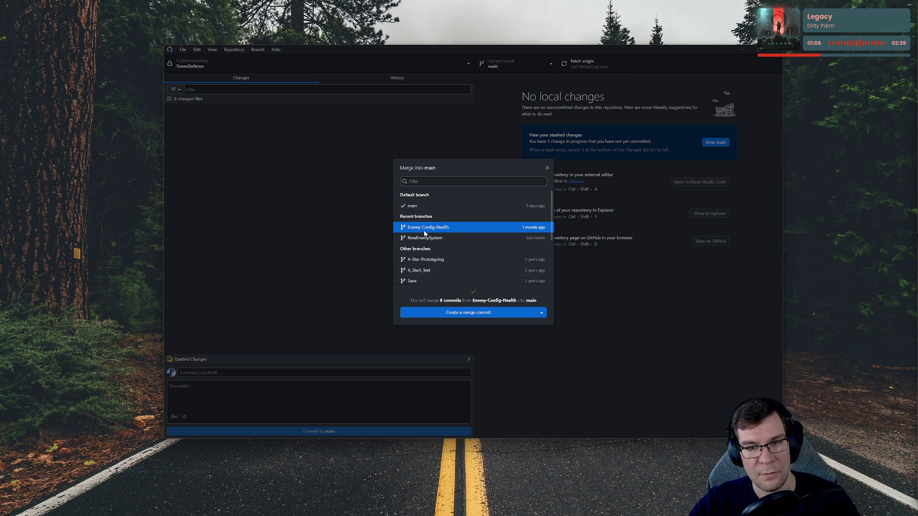
pyautogui.click(507, 314)
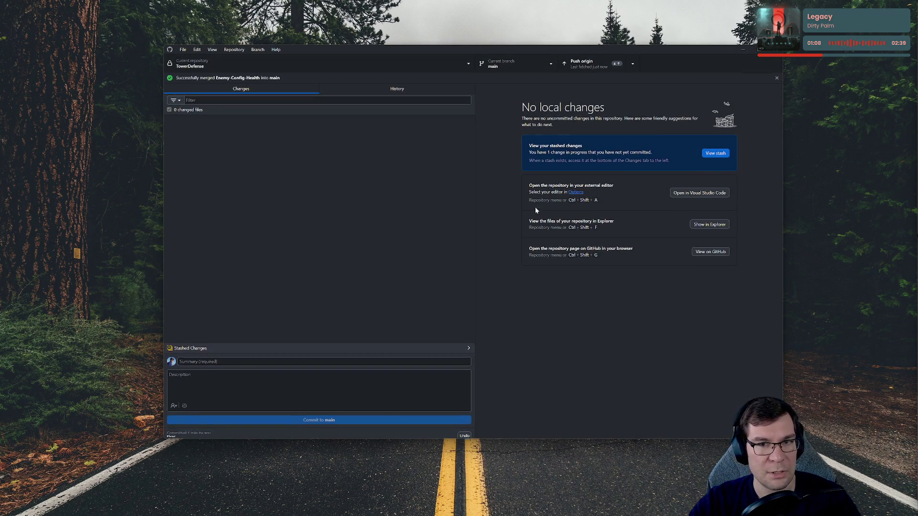
pyautogui.click(584, 63)
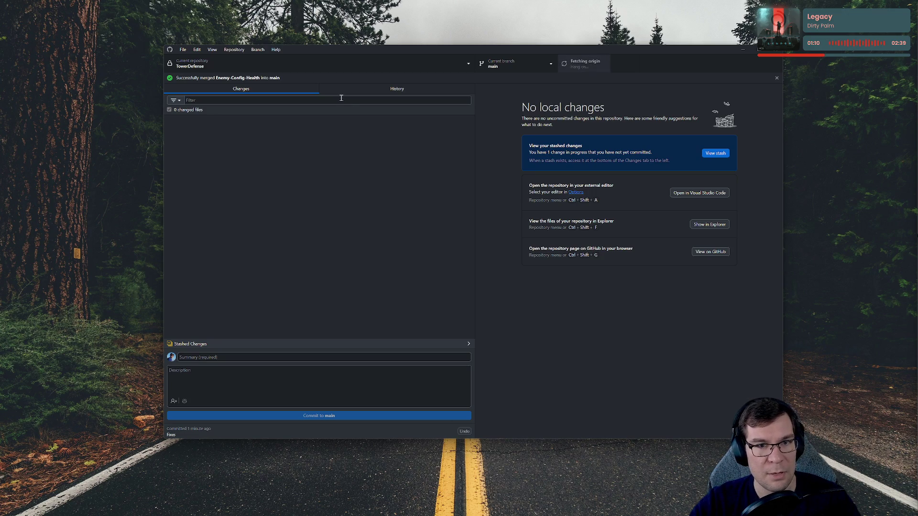
# Step: Review main's history and the Fixes commit files, then switch back to Enemy-Config-Health
pyautogui.click(397, 89)
pyautogui.click(236, 115)
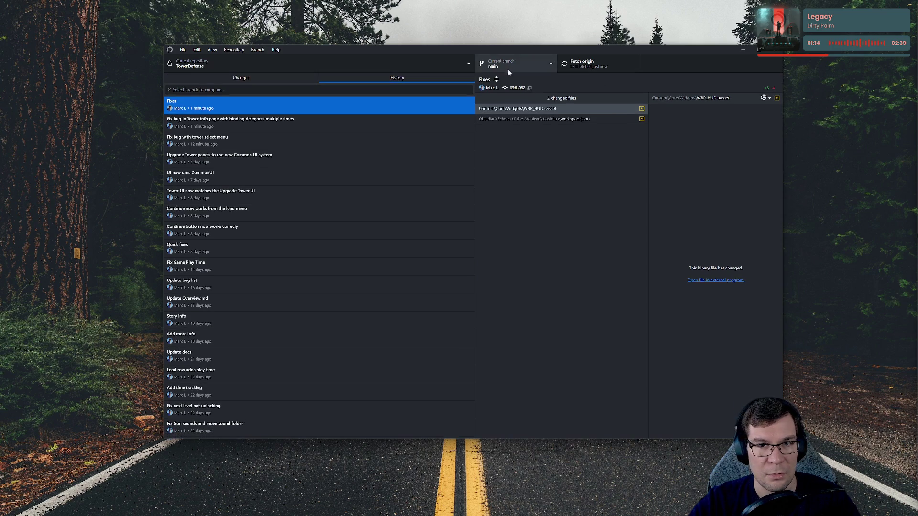
pyautogui.click(506, 68)
pyautogui.click(530, 137)
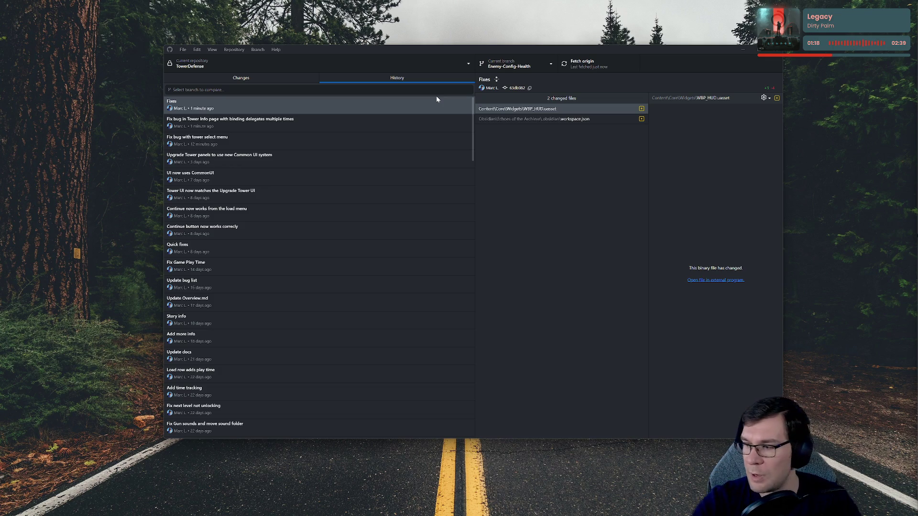
pyautogui.hotkey('alt', 'Tab')
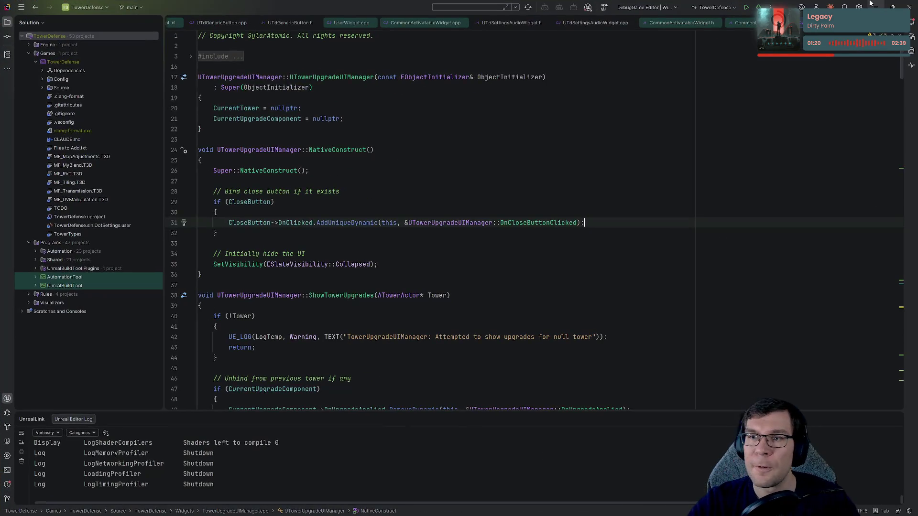
# Step: Return to Rider and place the caret on line 27 of TowerUpgradeUIManager.cpp
pyautogui.hotkey('alt', 'Tab')
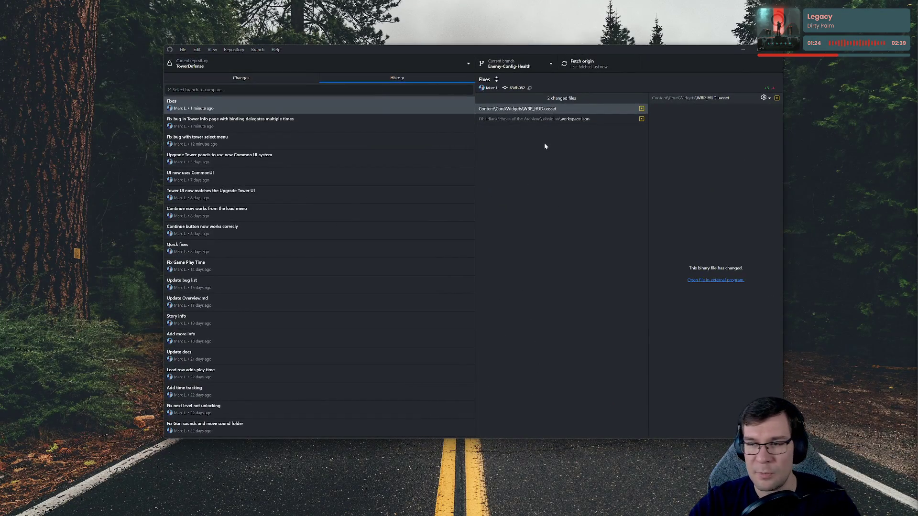
pyautogui.hotkey('alt', 'Tab')
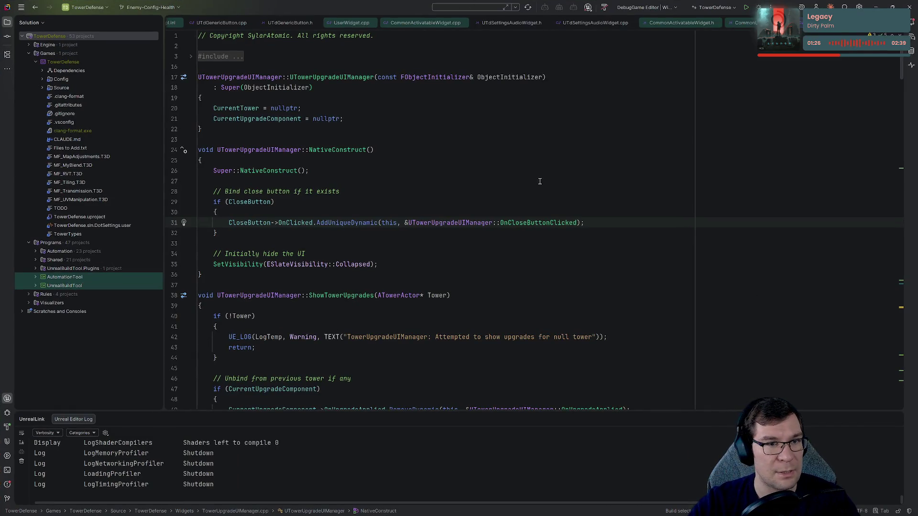
pyautogui.click(557, 185)
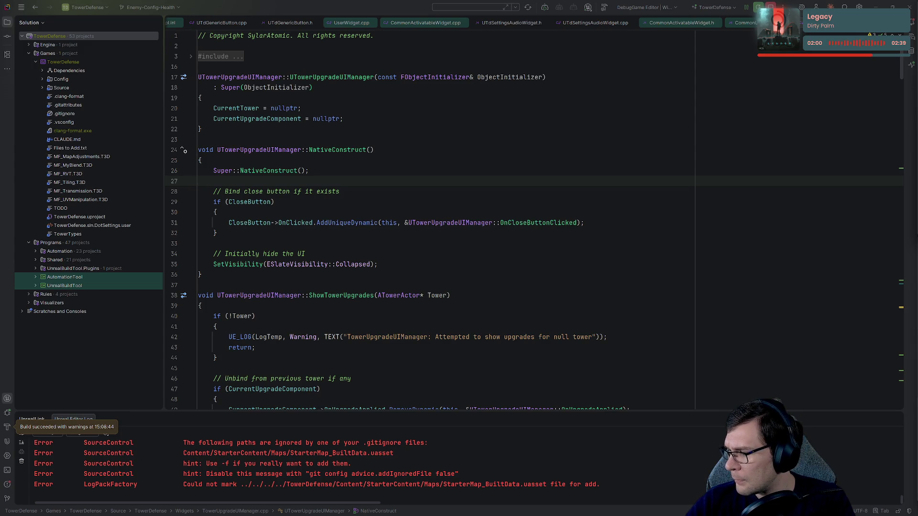
pyautogui.click(199, 181)
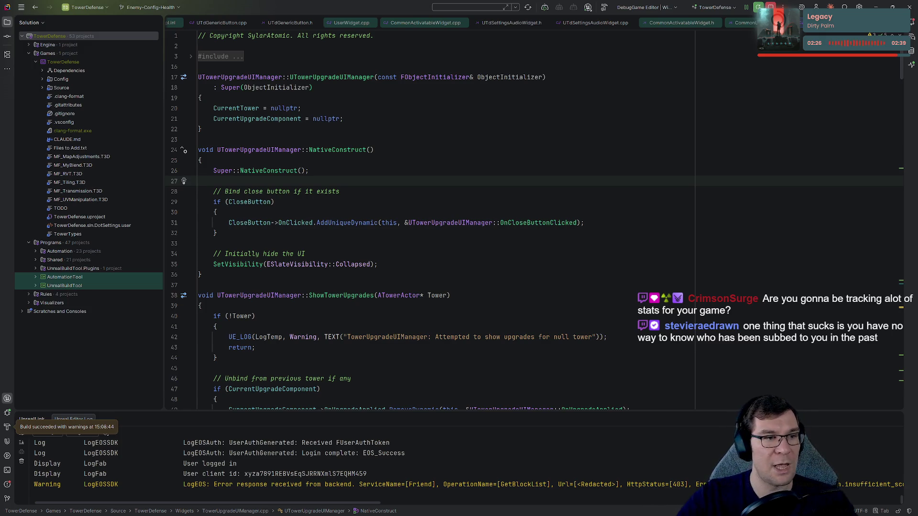
pyautogui.click(221, 191)
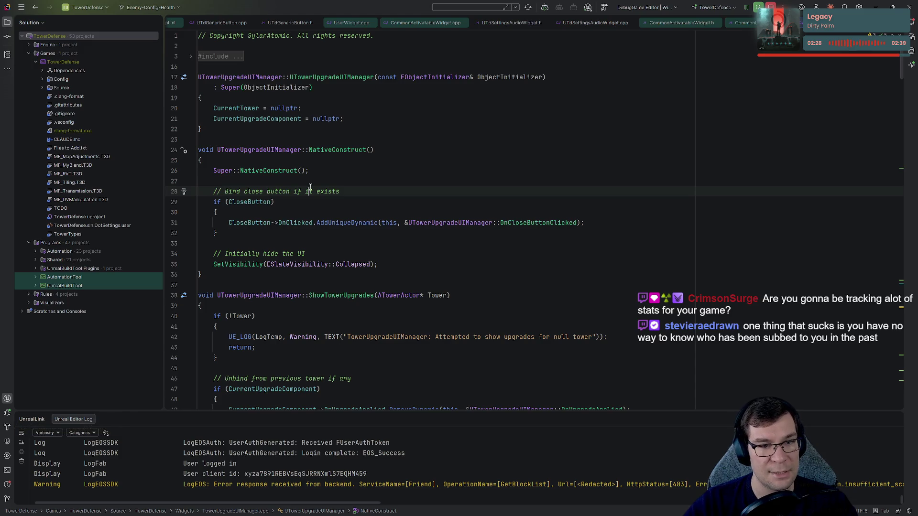
pyautogui.click(335, 172)
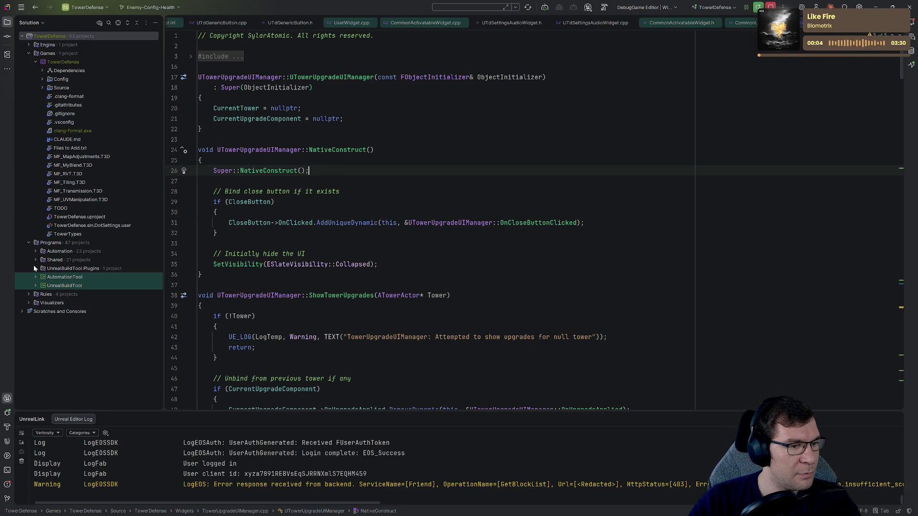
# Step: Collapse Programs and expand Source > TowerDefense and its Player folder in the solution tree
pyautogui.click(29, 244)
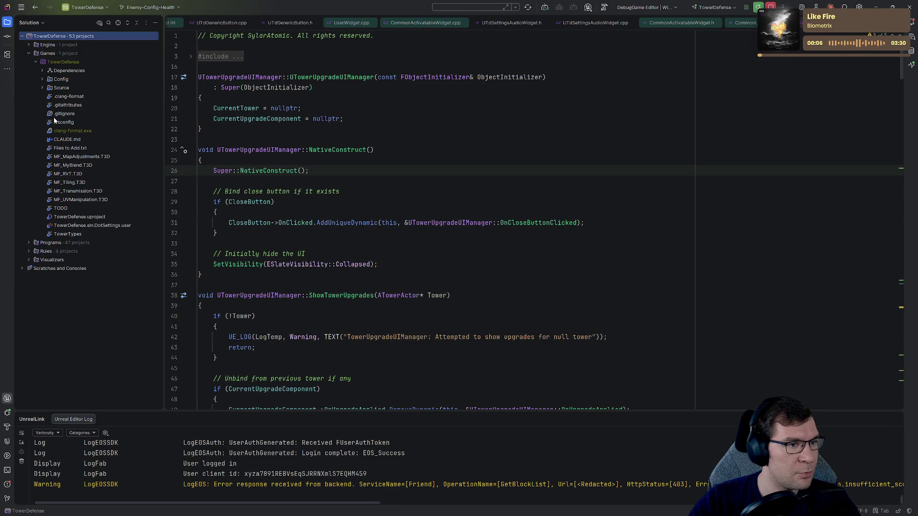
pyautogui.click(42, 88)
pyautogui.click(50, 96)
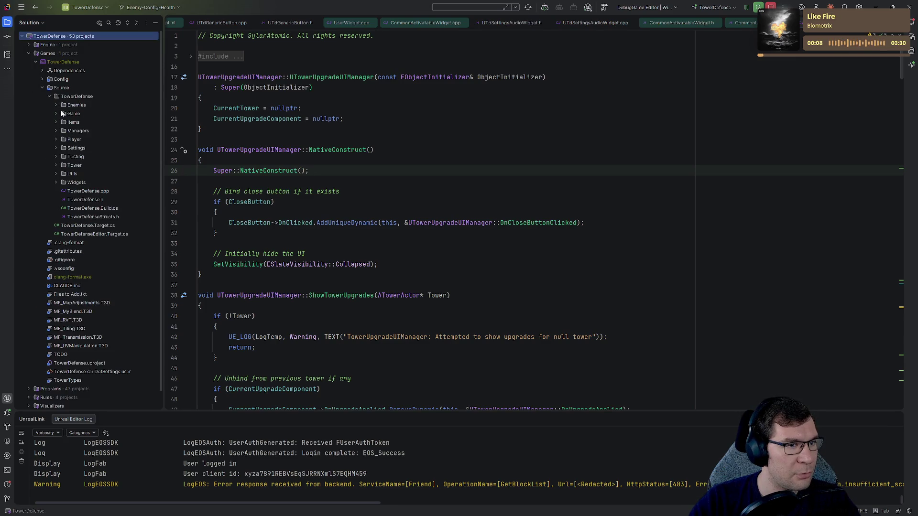
pyautogui.click(519, 159)
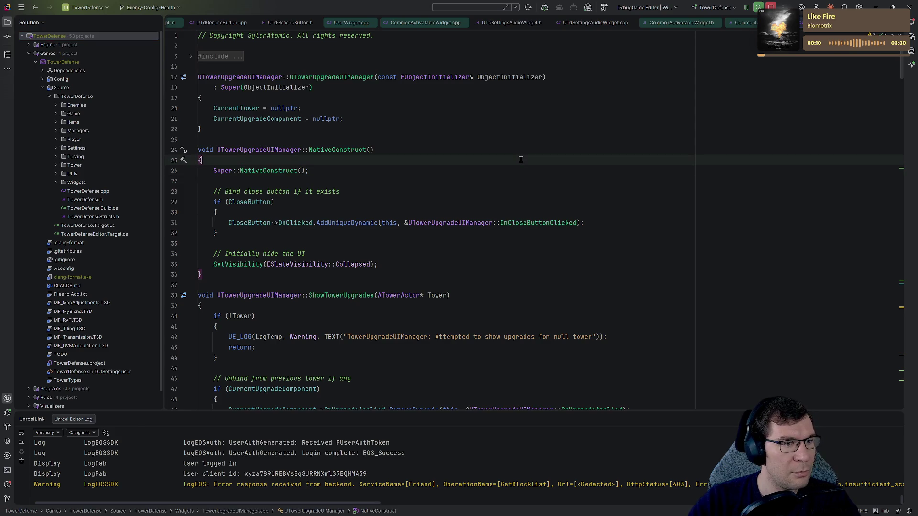
pyautogui.press('shift')
pyautogui.press('shift')
pyautogui.press('Escape')
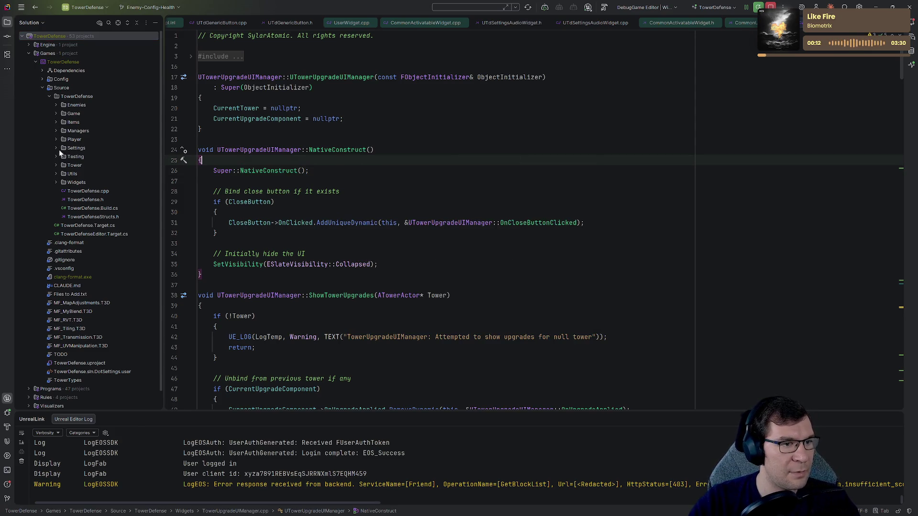
pyautogui.doubleClick(78, 139)
pyautogui.click(656, 129)
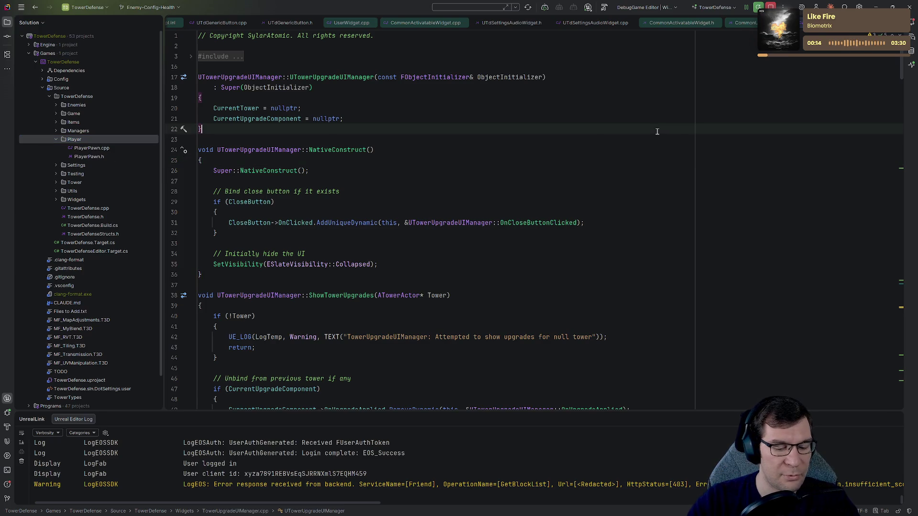
# Step: Search 'stats' to open GameplayStatics.cpp, then Find in Files for GameplayStatics
pyautogui.press('shift')
pyautogui.press('shift')
pyautogui.write('stats')
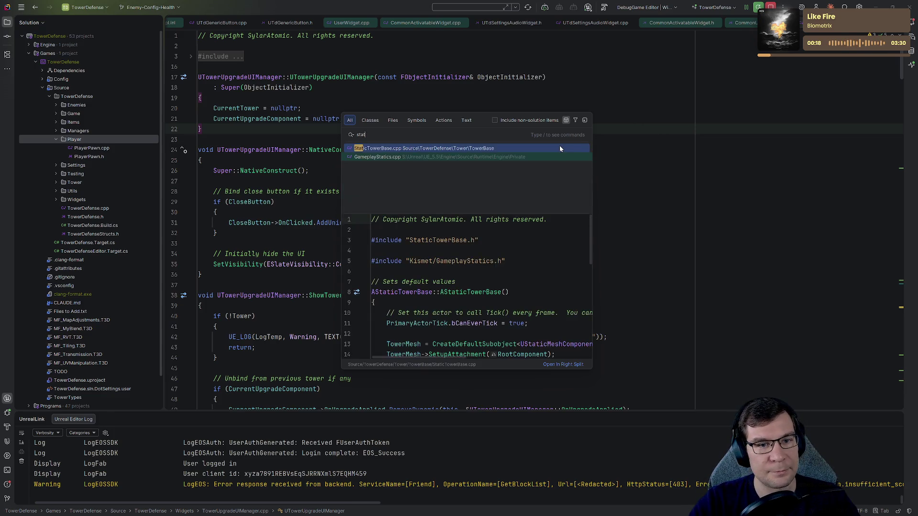
pyautogui.press('Return')
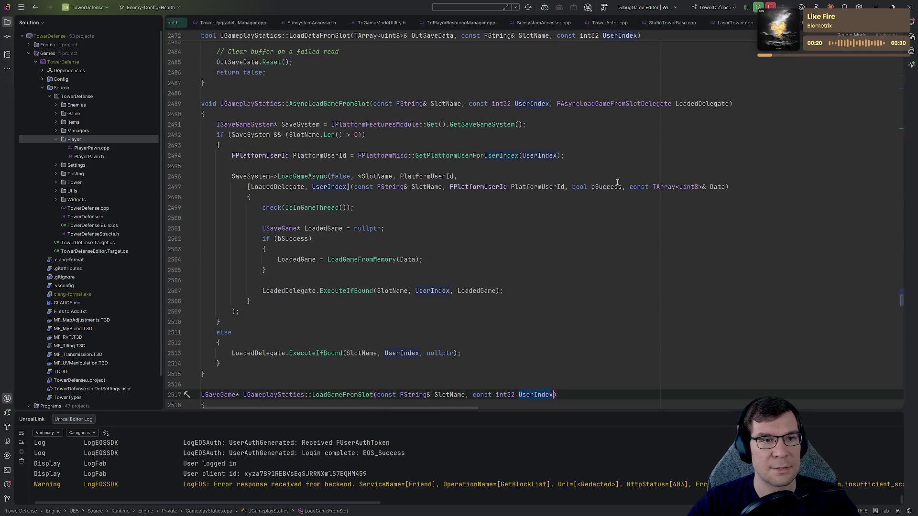
pyautogui.scroll(10, 559, 146)
pyautogui.moveTo(900, 299); pyautogui.dragTo(900, 33)
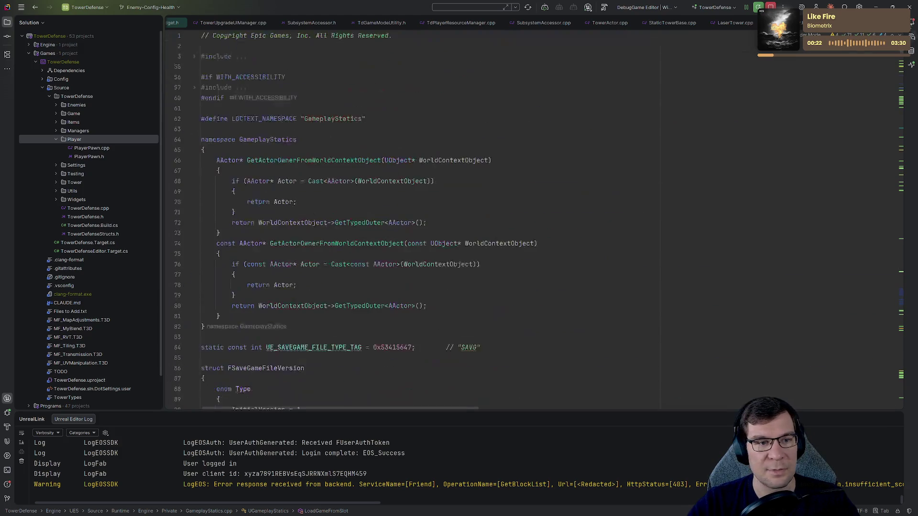
pyautogui.click(247, 88)
pyautogui.doubleClick(262, 140)
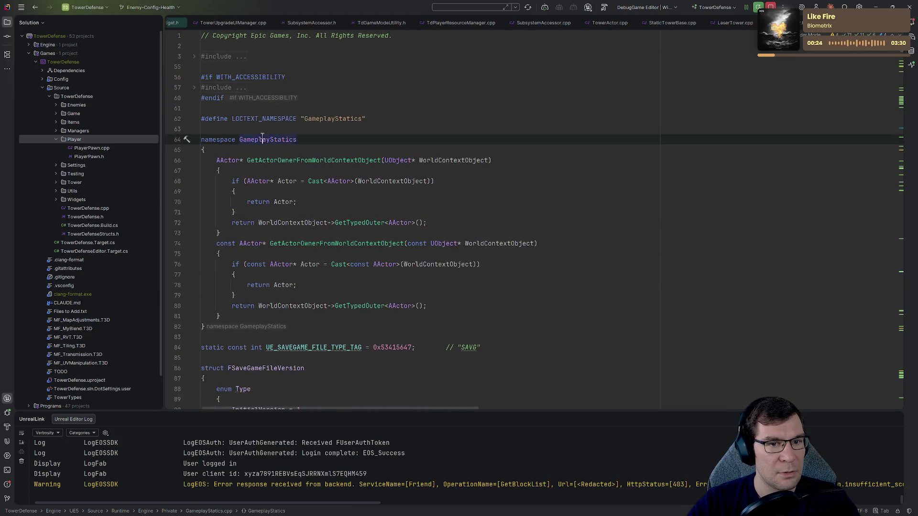
pyautogui.hotkey('ctrl', 'shift', 'f')
pyautogui.scroll(-5, 573, 125)
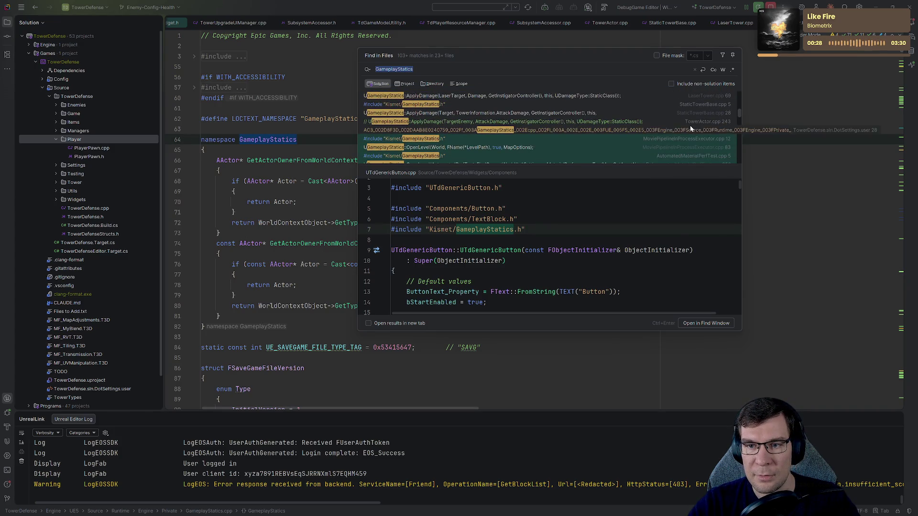
# Step: Preview the GameplayStatics matches in TowerActor.cpp, StaticTowerBase.cpp and LaserTower.cpp
pyautogui.click(690, 121)
pyautogui.click(688, 113)
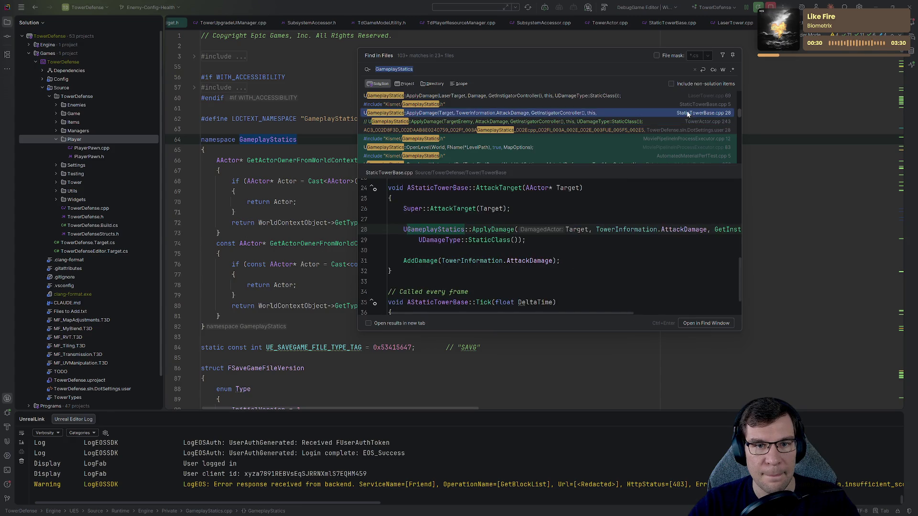
pyautogui.scroll(3, 689, 125)
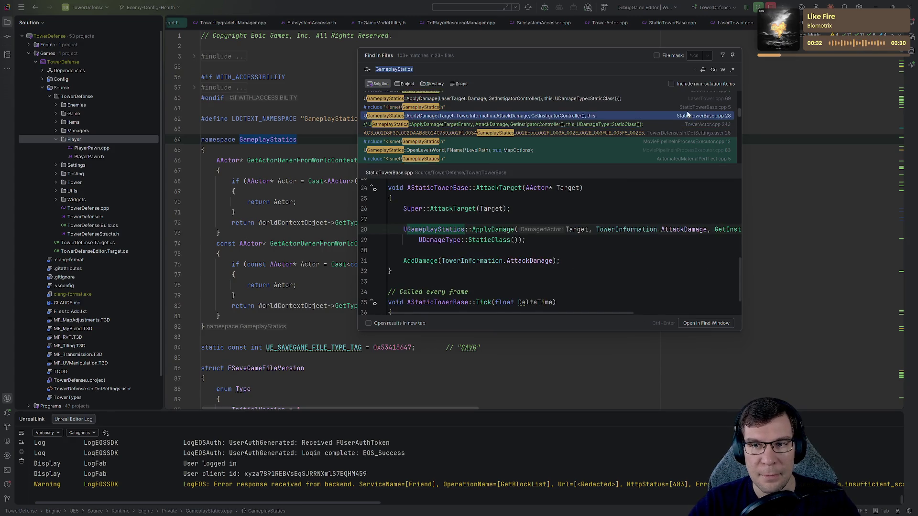
pyautogui.click(688, 130)
pyautogui.click(689, 139)
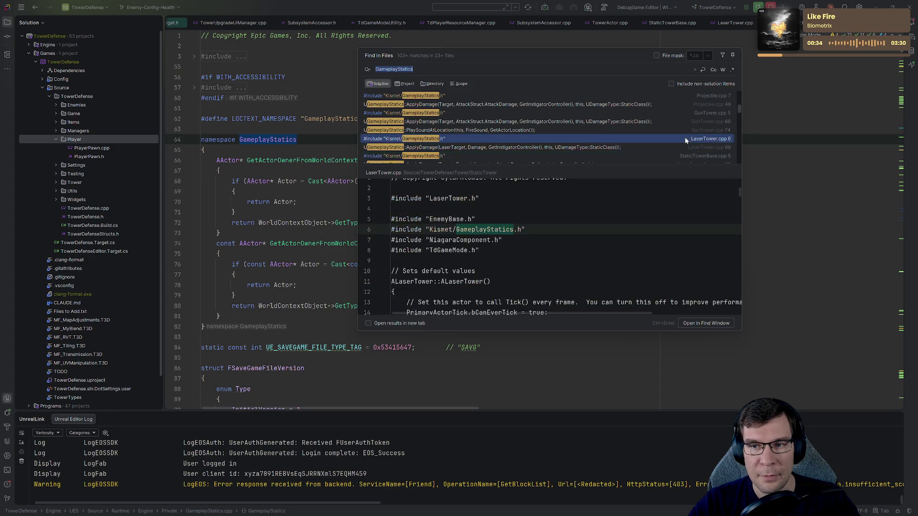
pyautogui.scroll(2, 684, 139)
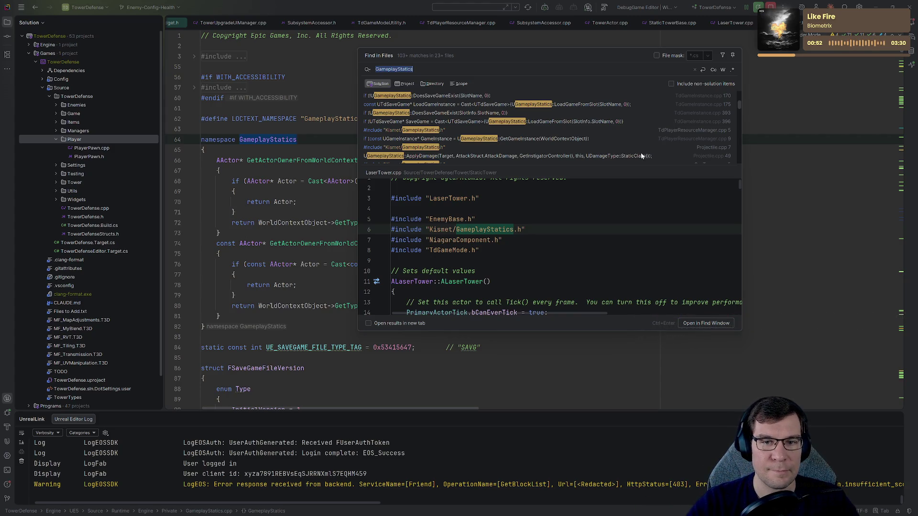
# Step: Preview the TdGameInstance.cpp save-game calls and the Projectile.cpp include, then close the results
pyautogui.scroll(2, 631, 143)
pyautogui.click(618, 130)
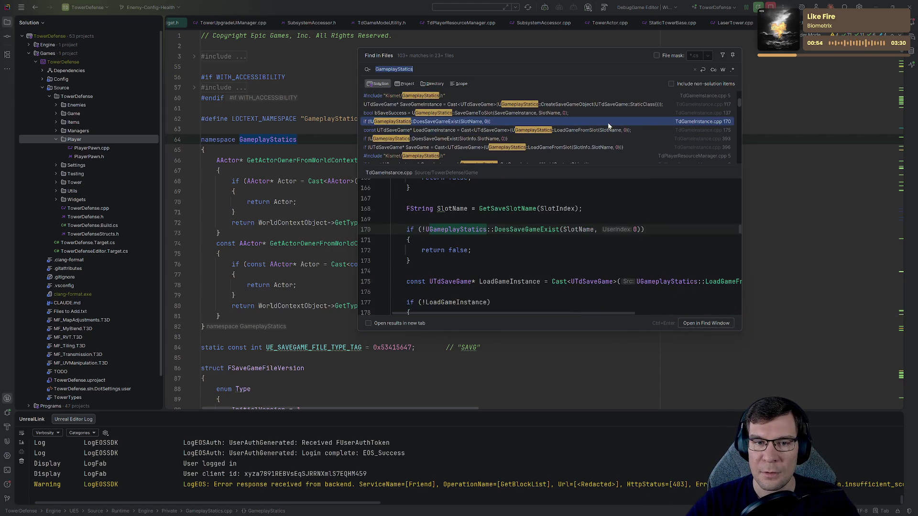
pyautogui.click(591, 115)
pyautogui.click(580, 106)
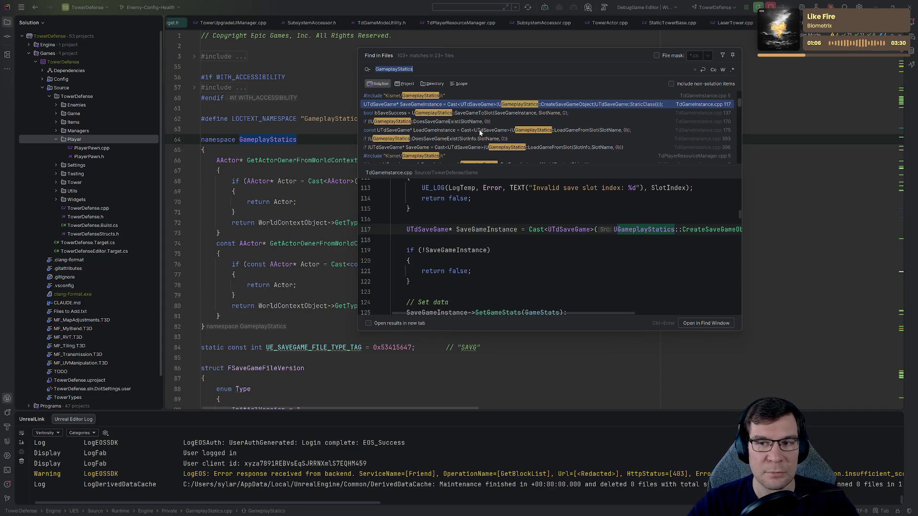
pyautogui.scroll(-1, 459, 129)
pyautogui.click(642, 148)
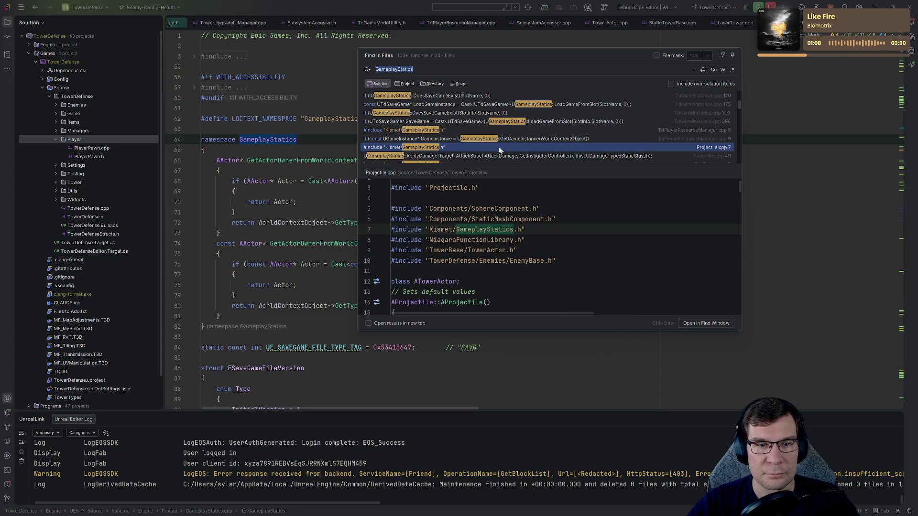
pyautogui.press('Escape')
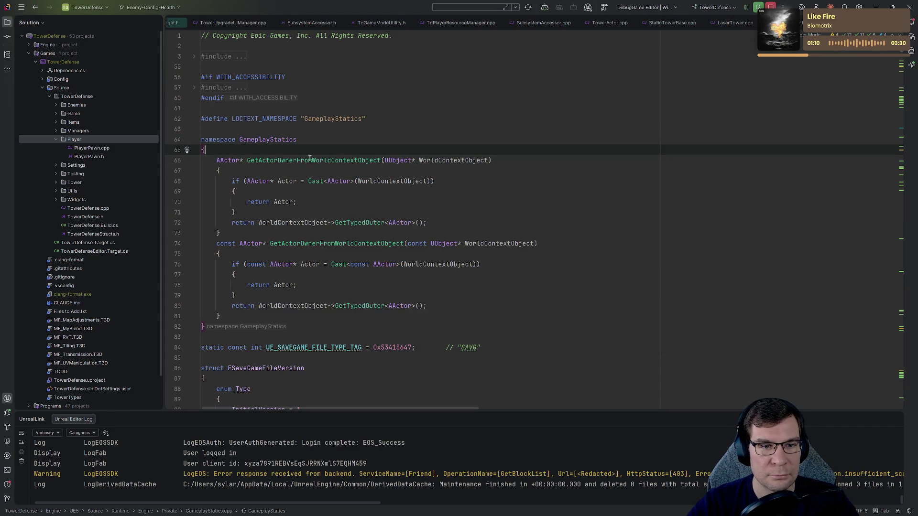
# Step: Search 'SaveGame' to open TdSaveGame.h and jump to the FTdGameStats struct
pyautogui.click(333, 174)
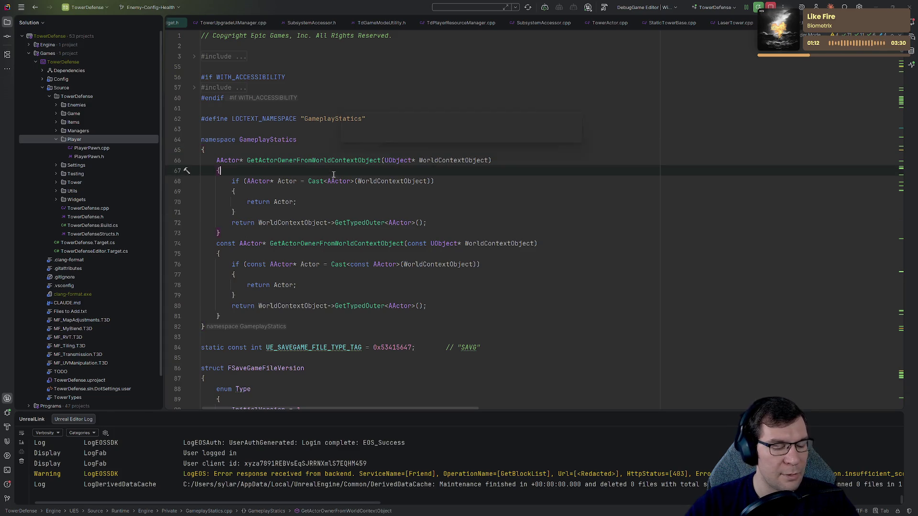
pyautogui.press('shift')
pyautogui.press('shift')
pyautogui.write('SaveGame')
pyautogui.press('Return')
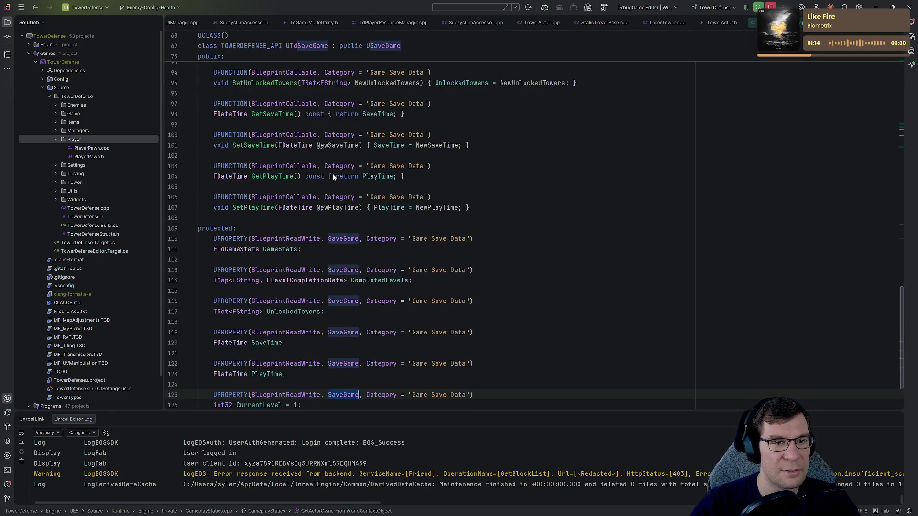
pyautogui.scroll(-2, 479, 229)
pyautogui.keyDown('ctrl'); pyautogui.click(277, 184); pyautogui.keyUp('ctrl')
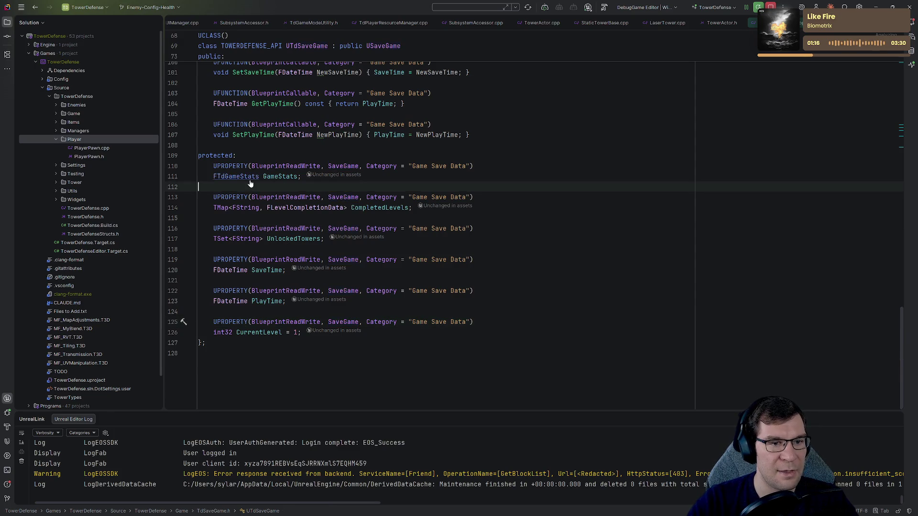
# Step: Inspect the TotalDamage, TotalKills, TotalArcanumCollected and TotalLevelsCompleted stat fields
pyautogui.scroll(-2, 654, 342)
pyautogui.scroll(-2, 654, 342)
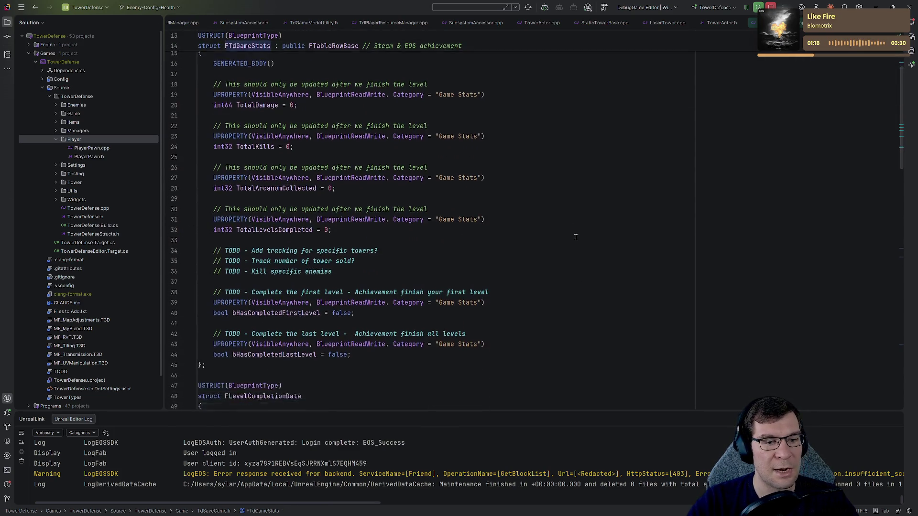
pyautogui.moveTo(431, 303); pyautogui.dragTo(508, 232)
pyautogui.scroll(3, 625, 175)
pyautogui.click(257, 171)
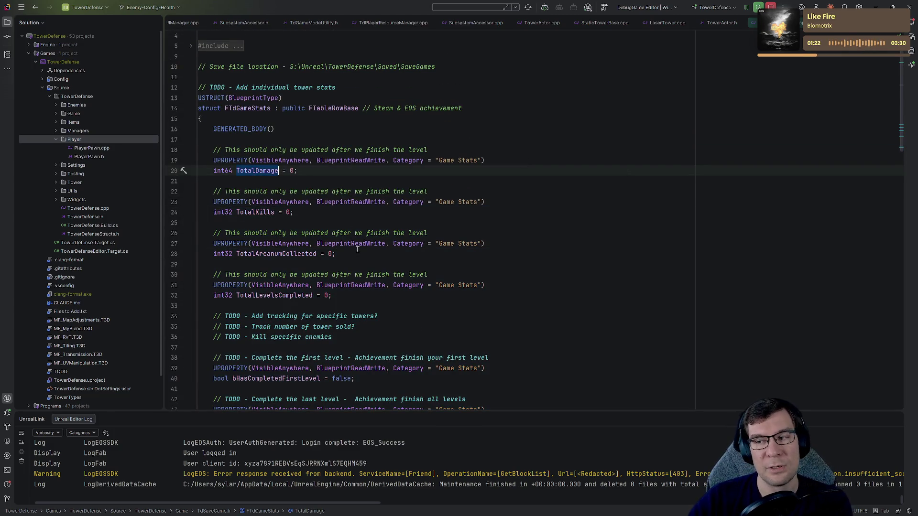
pyautogui.doubleClick(266, 212)
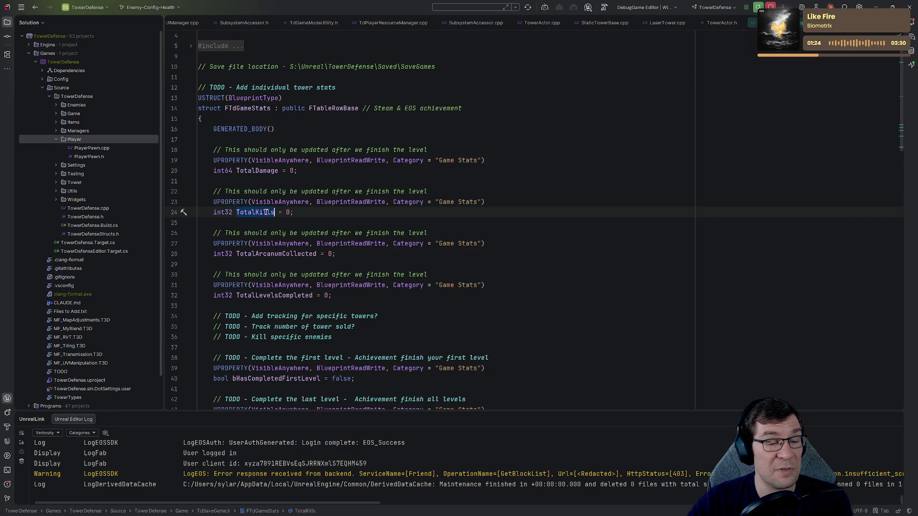
pyautogui.click(167, 203)
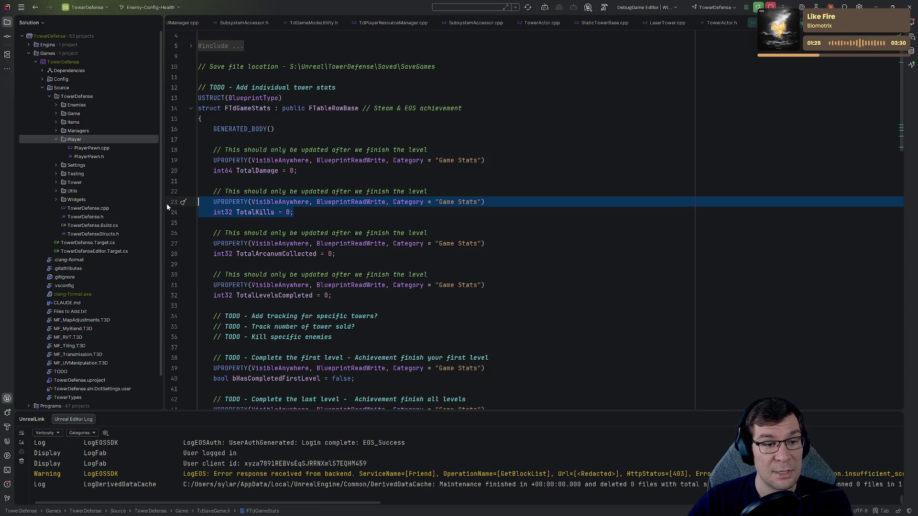
pyautogui.click(305, 254)
pyautogui.doubleClick(305, 254)
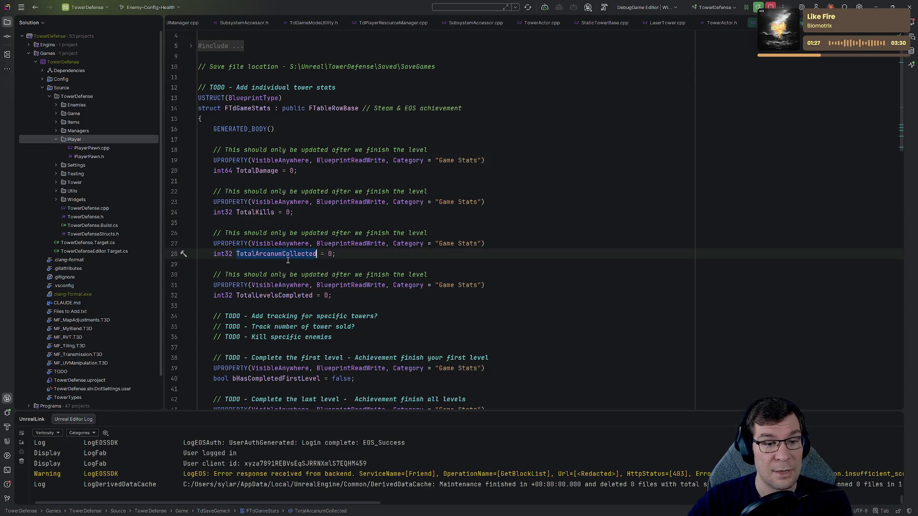
pyautogui.click(261, 254)
pyautogui.scroll(-2, 281, 254)
pyautogui.doubleClick(259, 233)
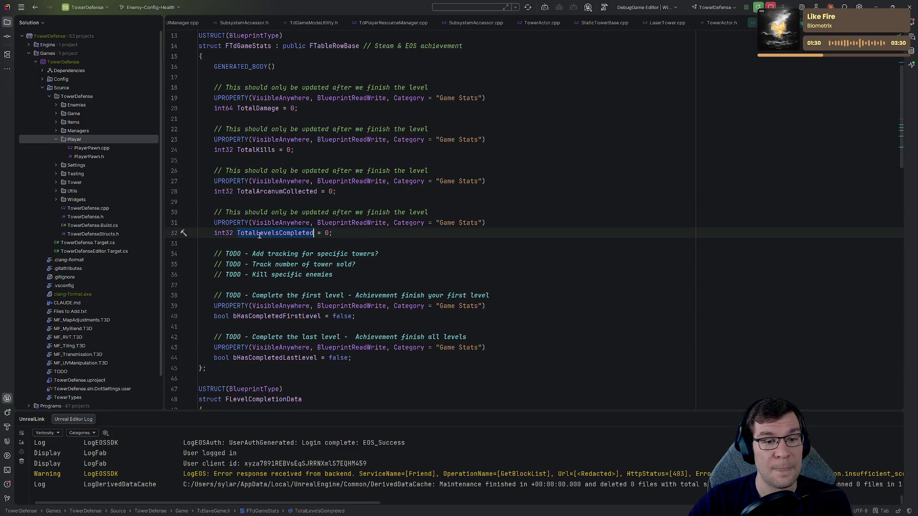
pyautogui.moveTo(452, 232); pyautogui.dragTo(178, 222)
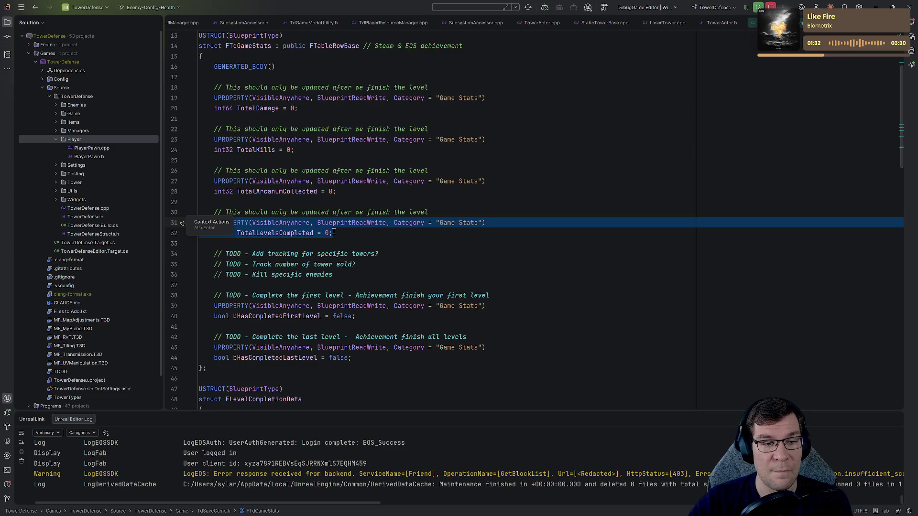
pyautogui.scroll(-2, 329, 231)
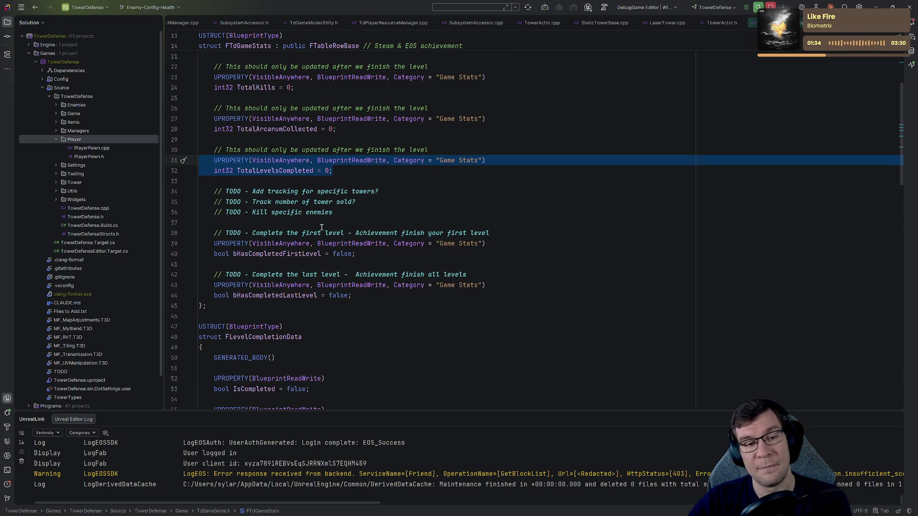
# Step: Select the bHasCompletedFirstLevel and bHasCompletedLastLevel achievement blocks, lines 38–44
pyautogui.click(357, 254)
pyautogui.moveTo(357, 254)
pyautogui.mouseDown()
pyautogui.moveTo(233, 254)
pyautogui.moveTo(192, 243)
pyautogui.mouseUp()
pyautogui.click(357, 254)
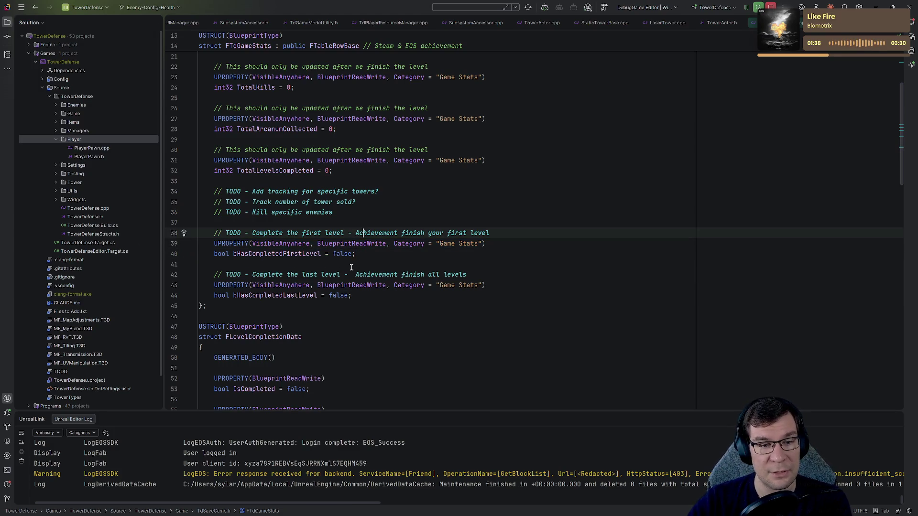
pyautogui.moveTo(356, 233); pyautogui.dragTo(489, 234)
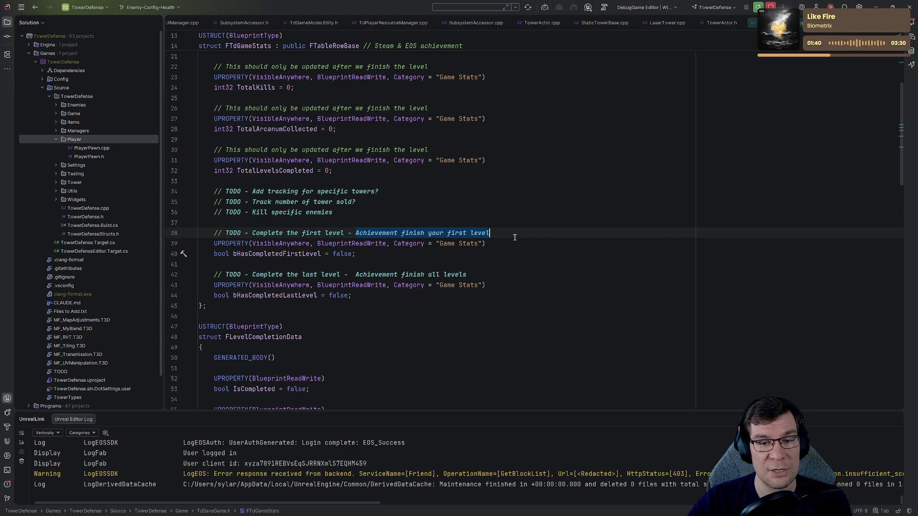
pyautogui.moveTo(356, 253)
pyautogui.mouseDown()
pyautogui.moveTo(217, 254)
pyautogui.moveTo(191, 245)
pyautogui.mouseUp()
pyautogui.moveTo(364, 258); pyautogui.dragTo(191, 245)
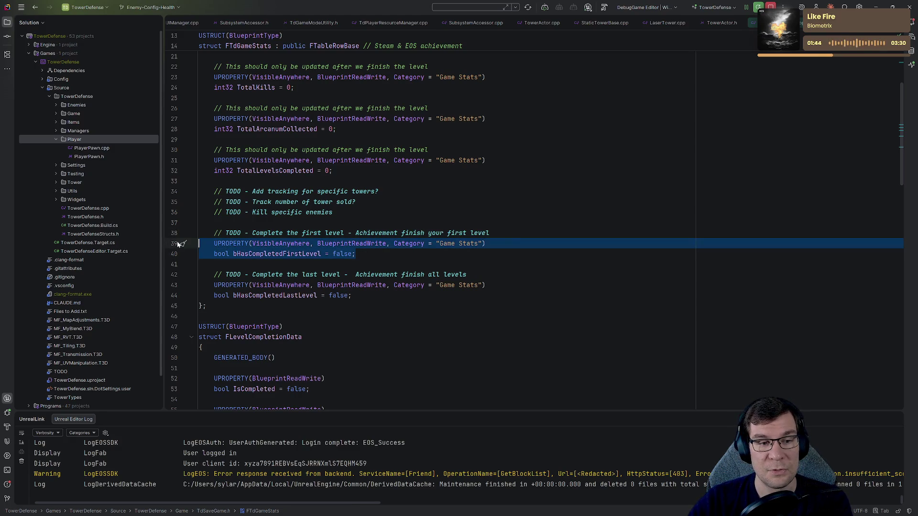
pyautogui.moveTo(353, 295)
pyautogui.mouseDown()
pyautogui.moveTo(116, 296)
pyautogui.moveTo(124, 287)
pyautogui.mouseUp()
pyautogui.click(356, 274)
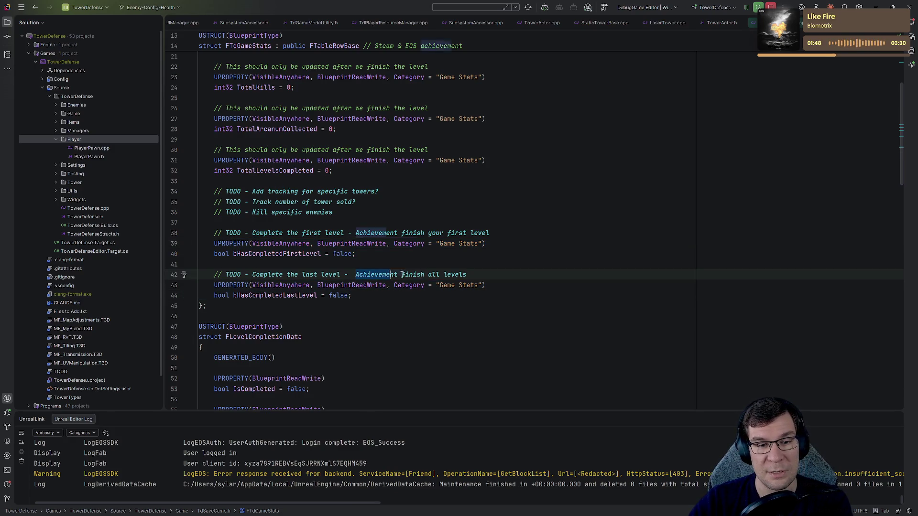
pyautogui.moveTo(356, 275); pyautogui.dragTo(199, 264)
pyautogui.click(374, 299)
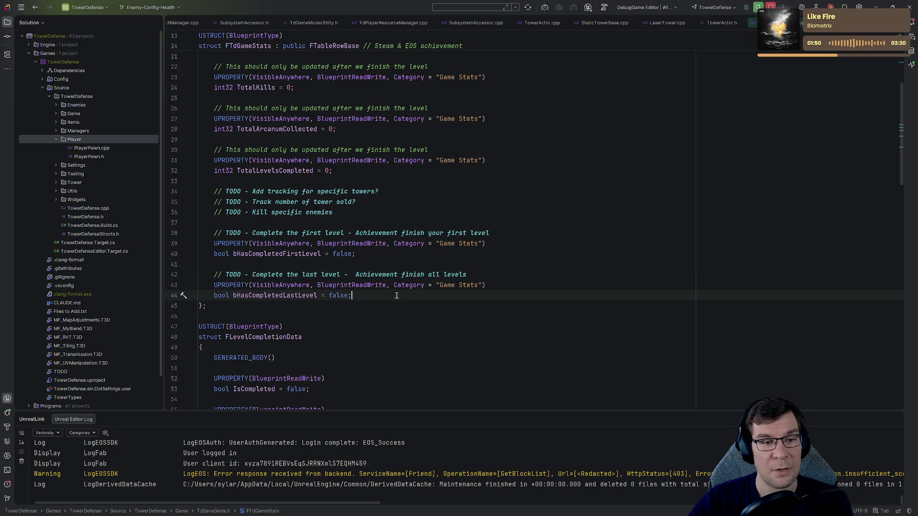
pyautogui.moveTo(397, 296)
pyautogui.mouseDown()
pyautogui.moveTo(185, 226)
pyautogui.moveTo(190, 231)
pyautogui.mouseUp()
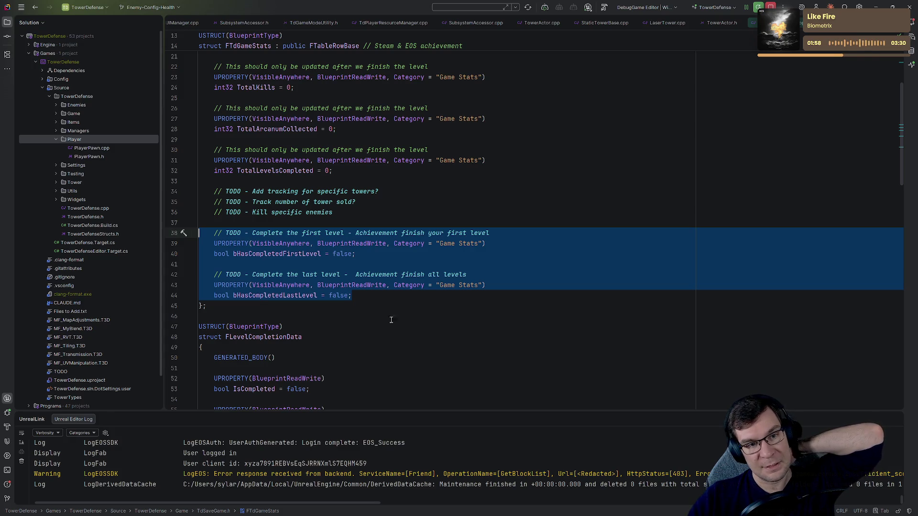
pyautogui.scroll(3, 389, 320)
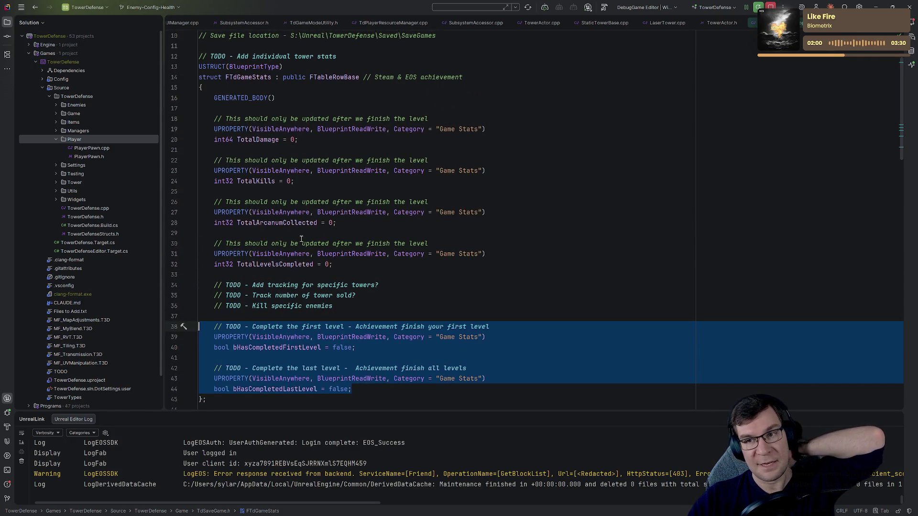
pyautogui.click(279, 140)
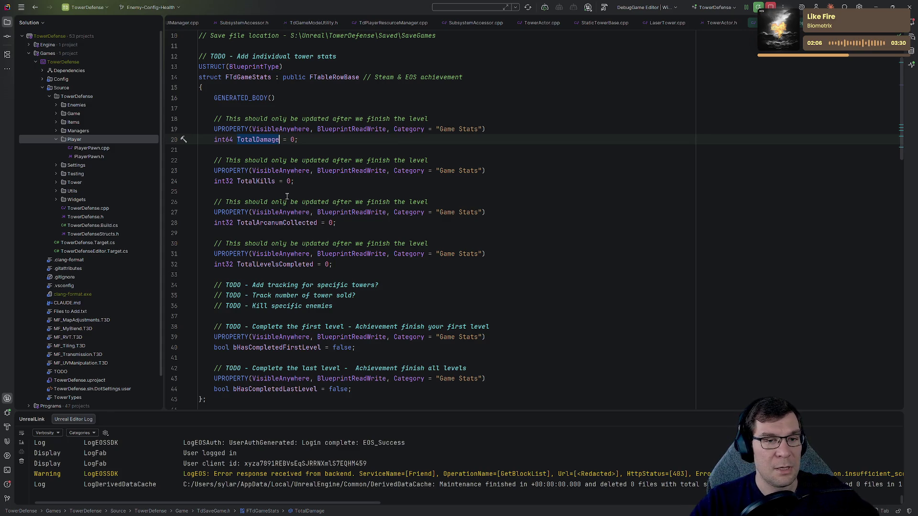
pyautogui.click(327, 135)
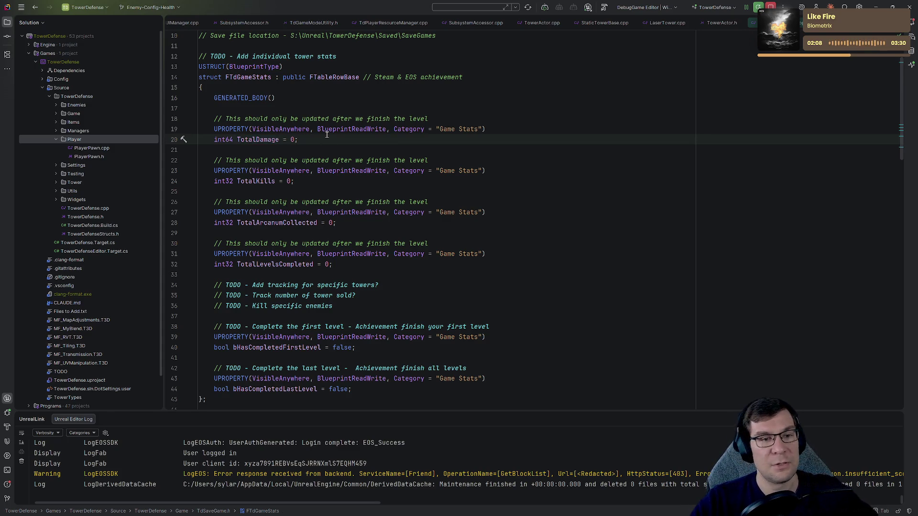
pyautogui.click(300, 192)
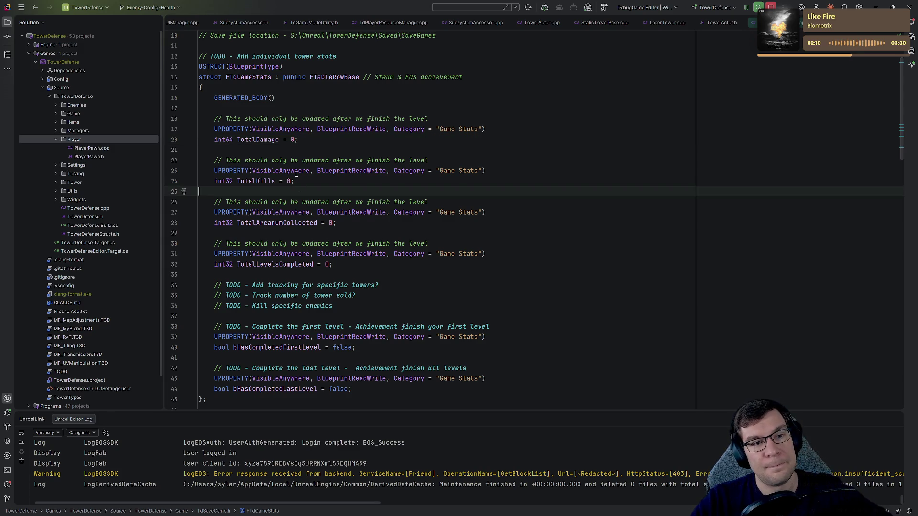
pyautogui.moveTo(295, 181); pyautogui.dragTo(299, 170)
pyautogui.click(304, 182)
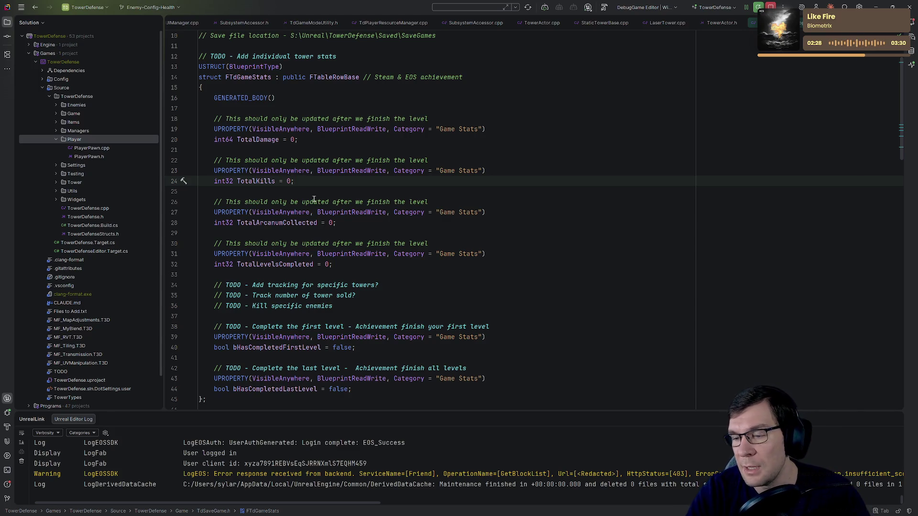
pyautogui.scroll(-4, 315, 199)
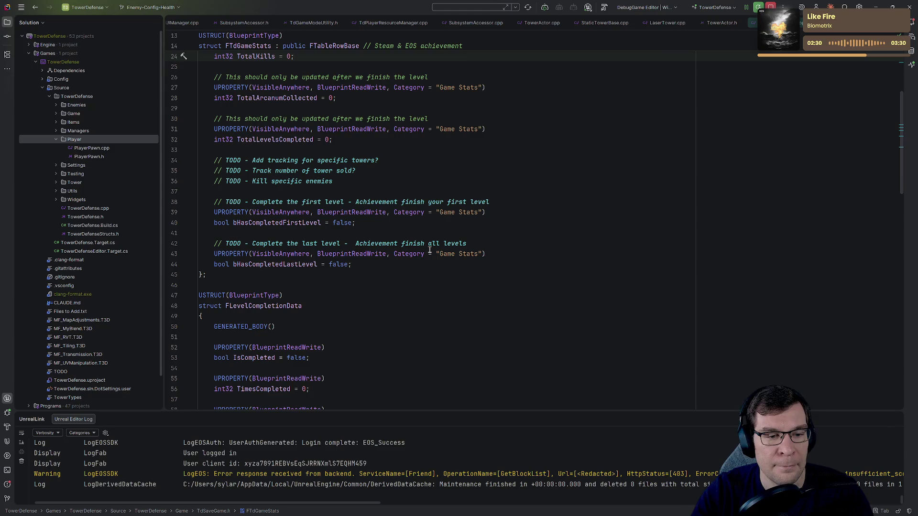
# Step: Delete the FLevelCompletionData name from the struct declaration line, then go back to Unreal Editor
pyautogui.scroll(-4, 429, 249)
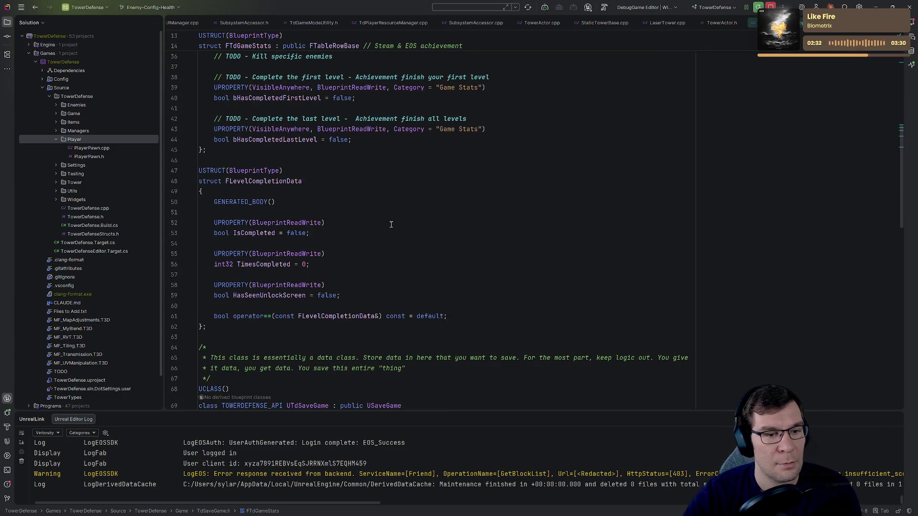
pyautogui.moveTo(473, 314); pyautogui.dragTo(177, 181)
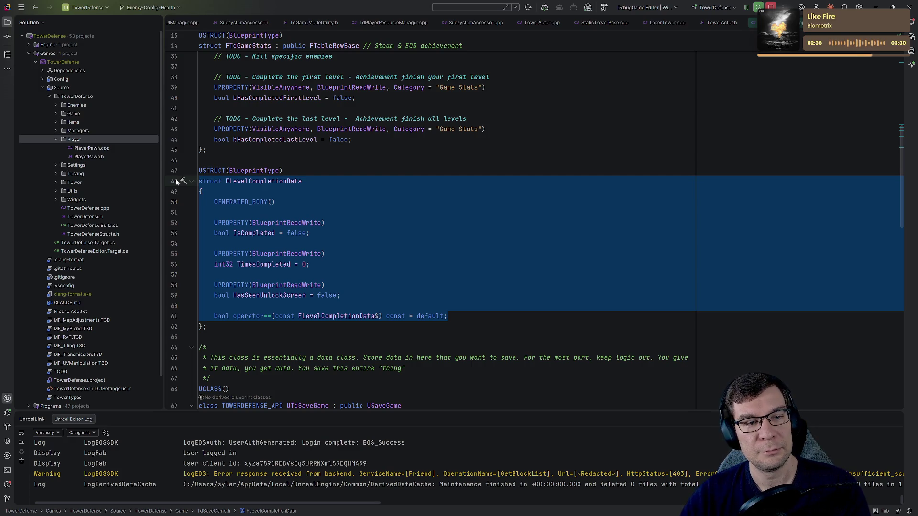
pyautogui.click(306, 182)
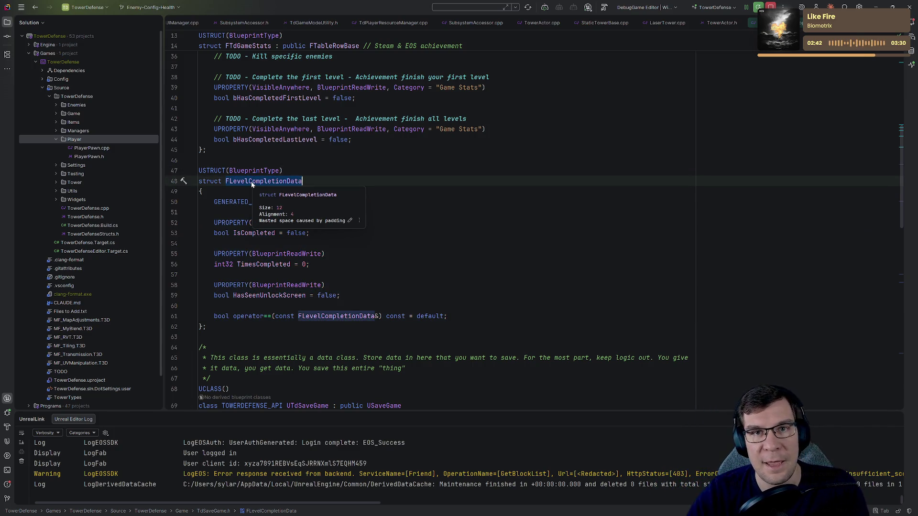
pyautogui.hotkey('ctrl', 'BackSpace')
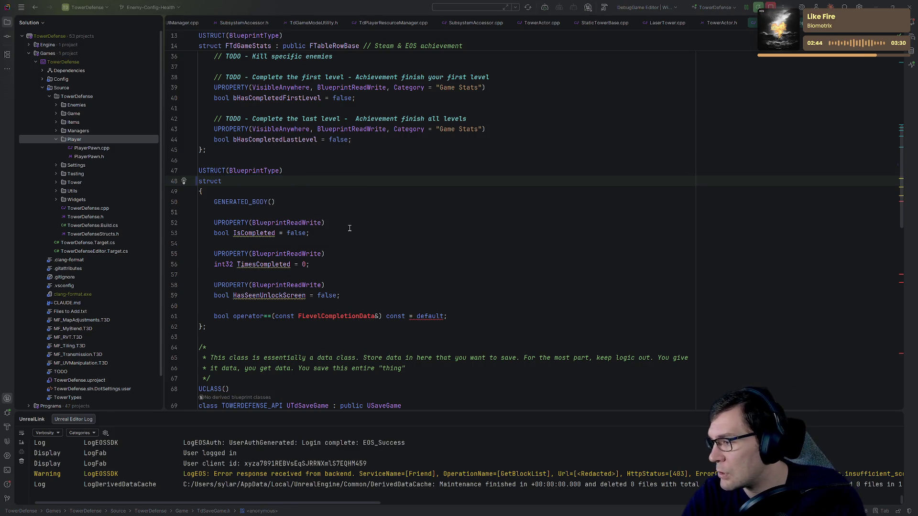
pyautogui.hotkey('alt', 'Tab')
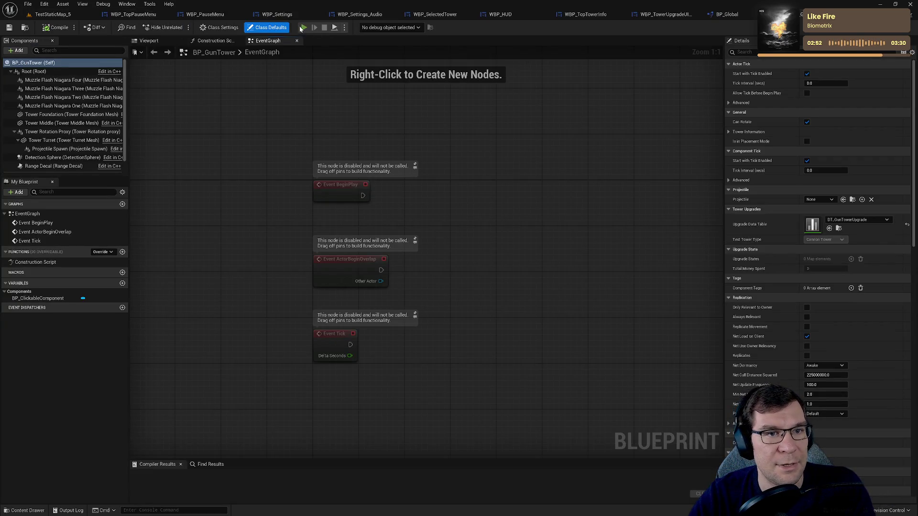
# Step: Play standalone, pause to Main Menu, open Select Level, then switch to the GameAnalytics site
pyautogui.click(302, 27)
pyautogui.press('Escape')
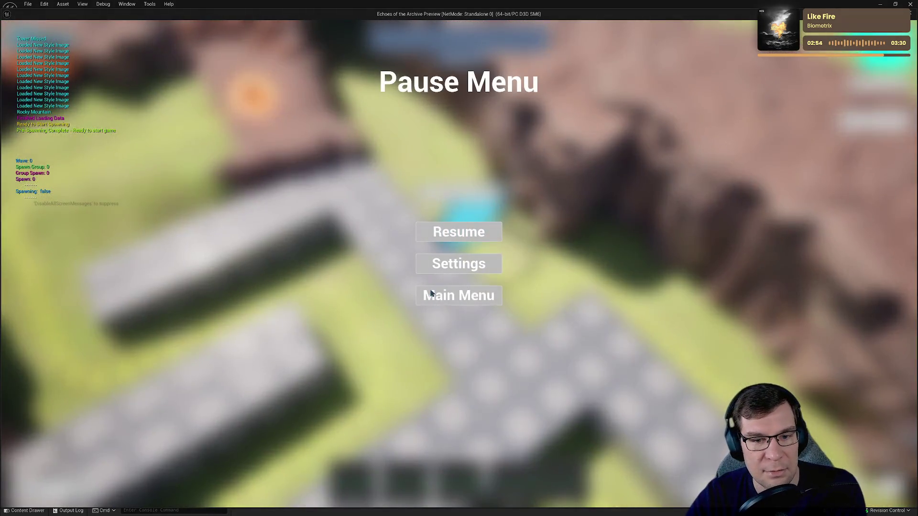
pyautogui.click(432, 294)
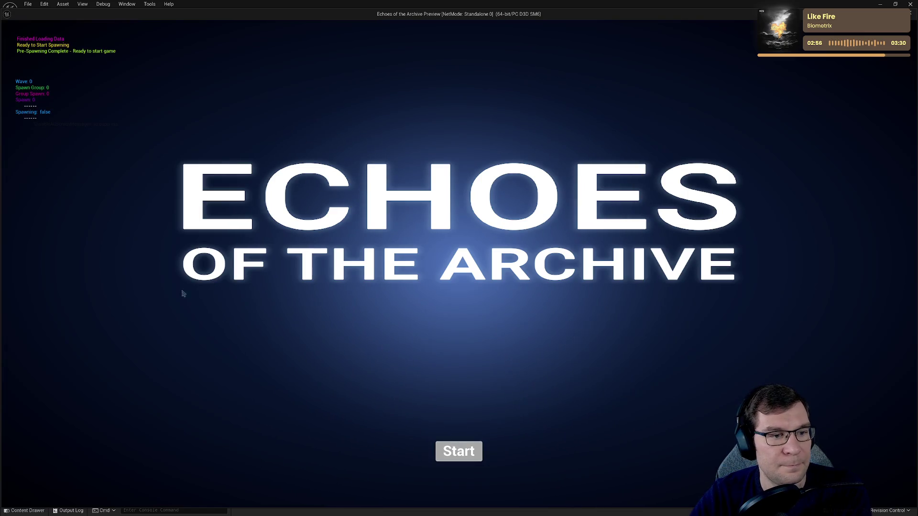
pyautogui.click(199, 306)
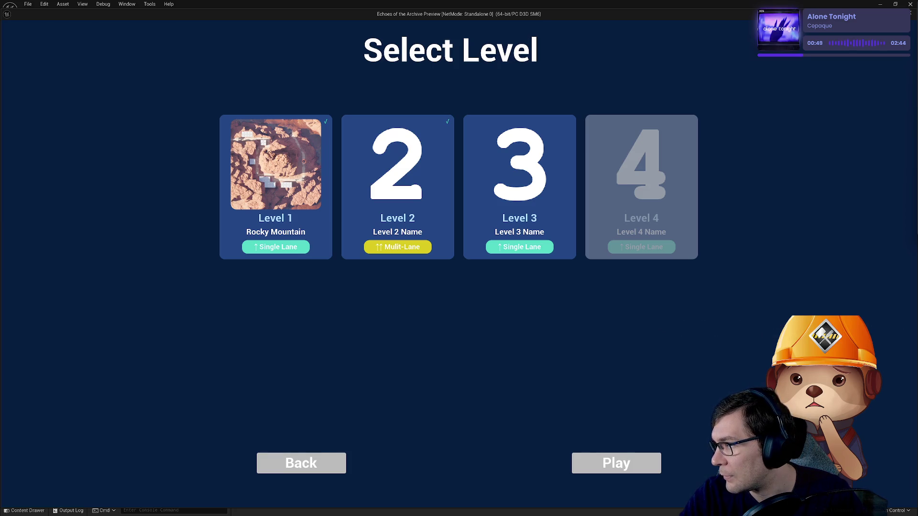
pyautogui.hotkey('alt', 'Tab')
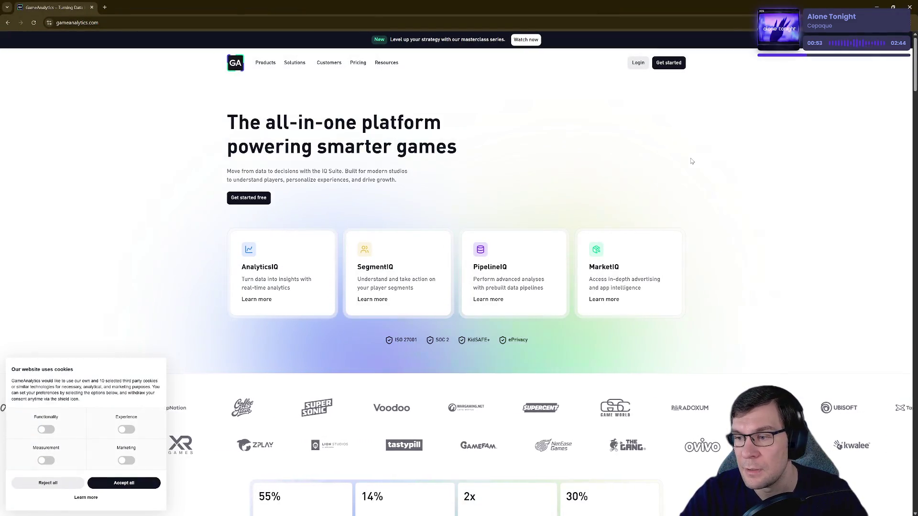
# Step: Restore the GameAnalytics browser to a floating window and accept all cookies
pyautogui.scroll(-1, 691, 160)
pyautogui.scroll(1, 690, 160)
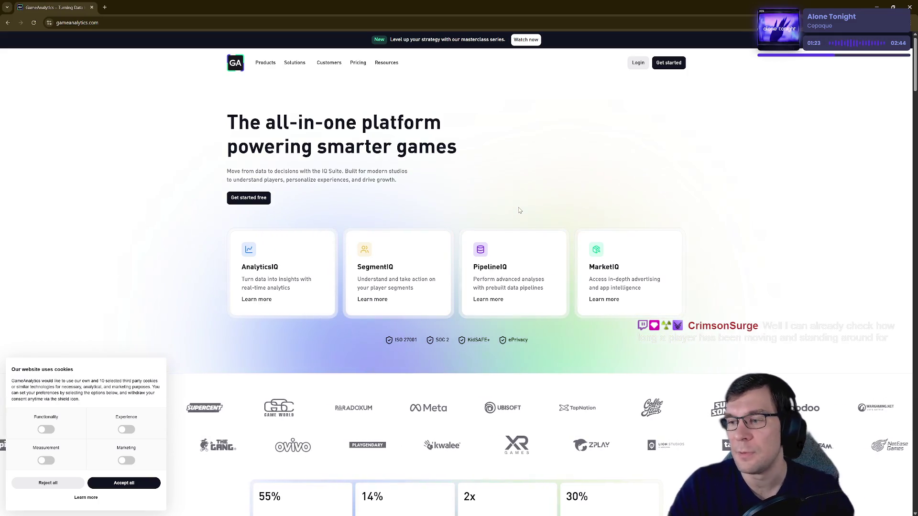
pyautogui.moveTo(522, 7)
pyautogui.mouseDown()
pyautogui.moveTo(461, 74)
pyautogui.moveTo(524, 32)
pyautogui.moveTo(416, 32)
pyautogui.moveTo(402, 161)
pyautogui.moveTo(431, 85)
pyautogui.mouseUp()
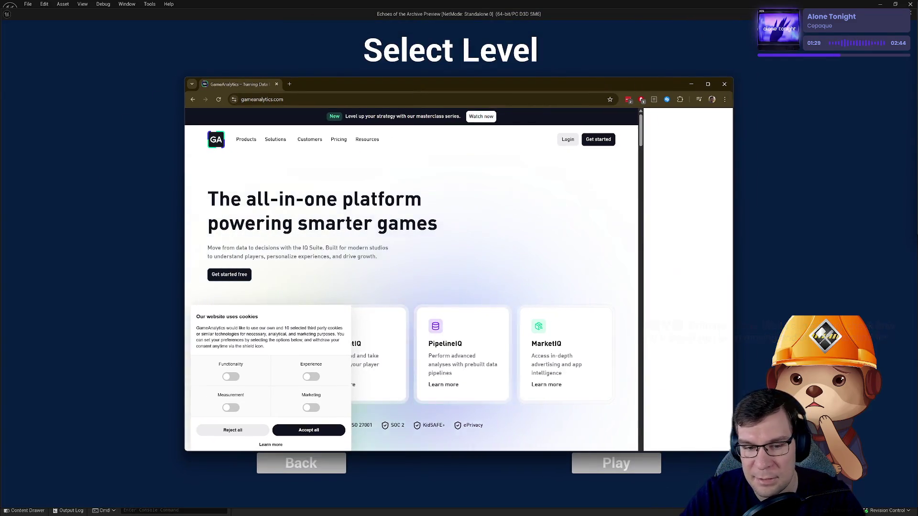
pyautogui.click(316, 419)
# Step: Float the browser over the Select Level cards, scroll the homepage, then close it
pyautogui.scroll(-2, 593, 334)
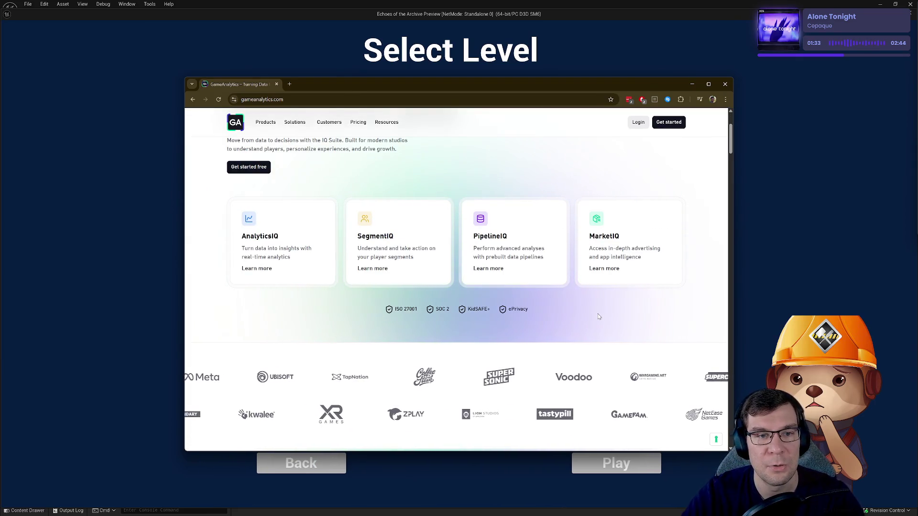
pyautogui.scroll(2, 595, 316)
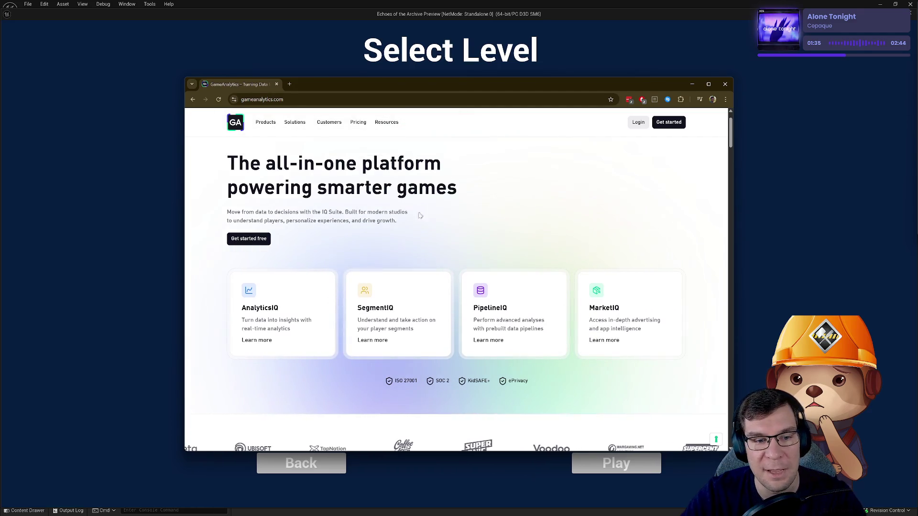
pyautogui.scroll(-1, 383, 239)
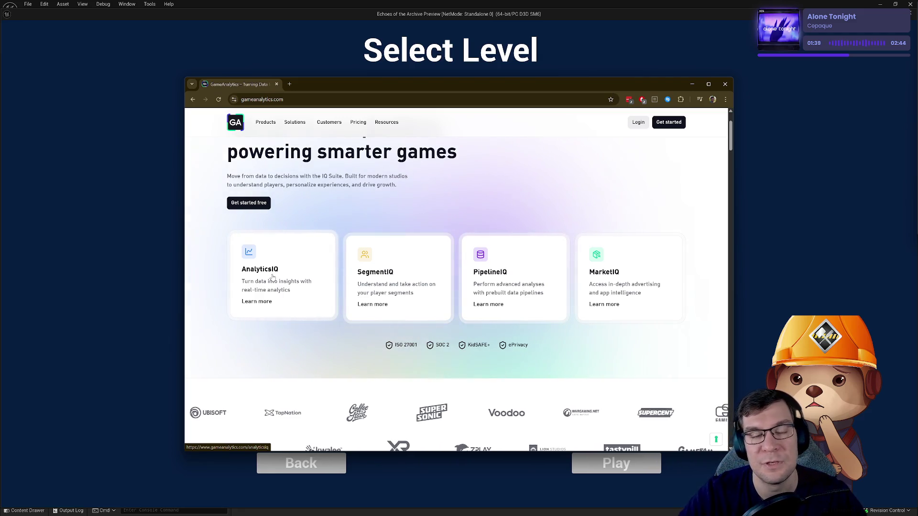
pyautogui.moveTo(394, 85); pyautogui.dragTo(387, 278)
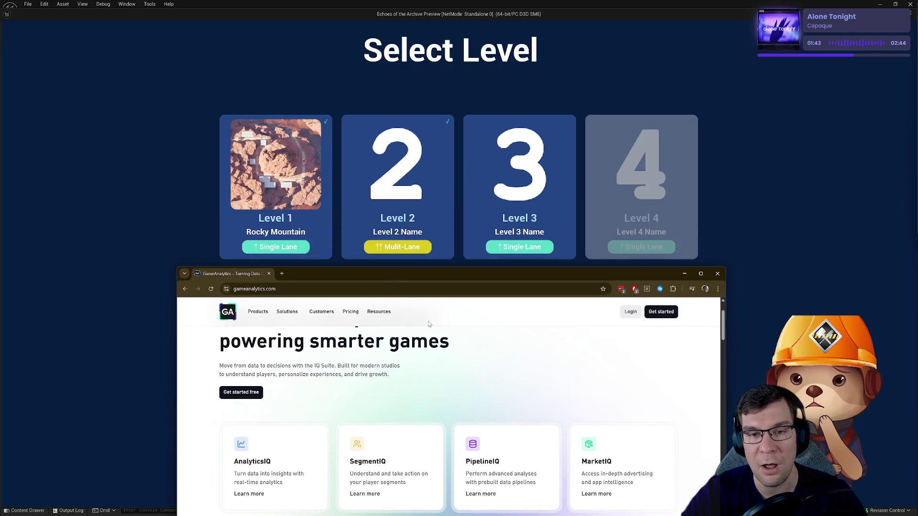
pyautogui.moveTo(445, 277)
pyautogui.mouseDown()
pyautogui.moveTo(474, 213)
pyautogui.moveTo(433, 276)
pyautogui.moveTo(445, 299)
pyautogui.mouseUp()
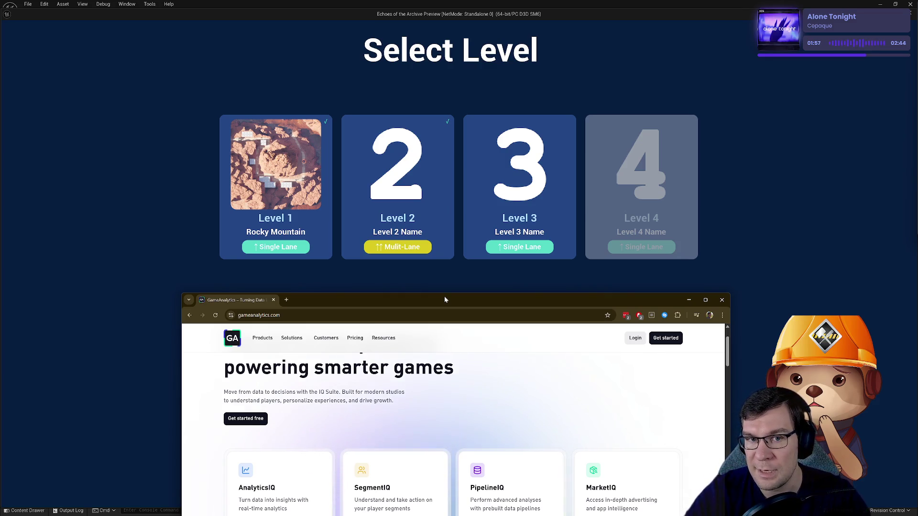
pyautogui.moveTo(588, 299); pyautogui.dragTo(552, 67)
pyautogui.scroll(-5, 698, 238)
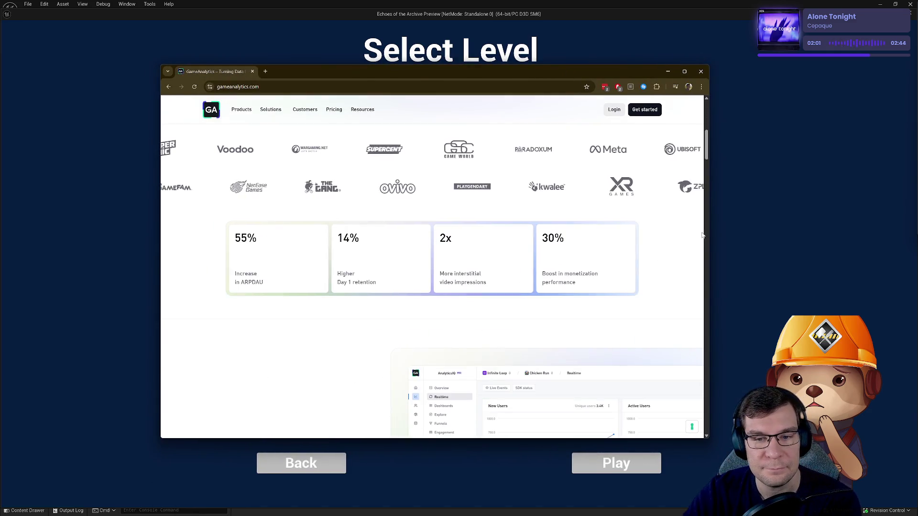
pyautogui.scroll(-3, 701, 238)
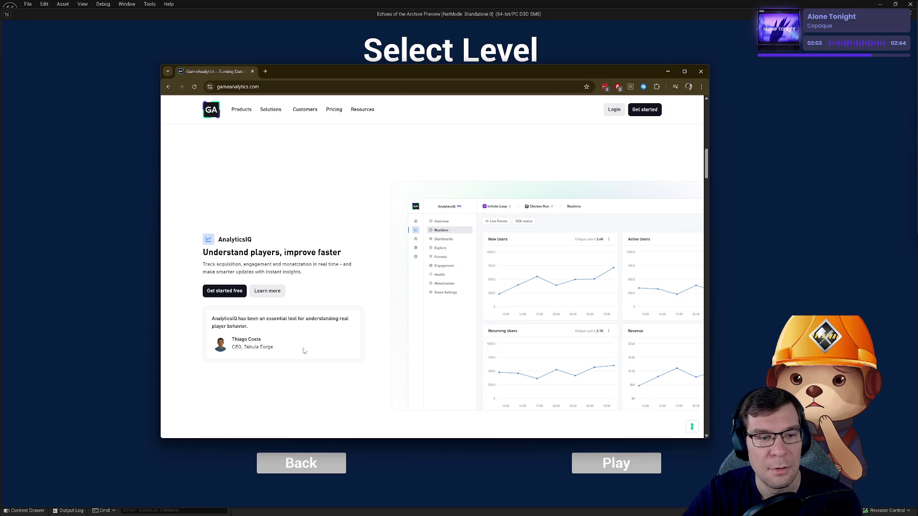
pyautogui.scroll(10, 389, 319)
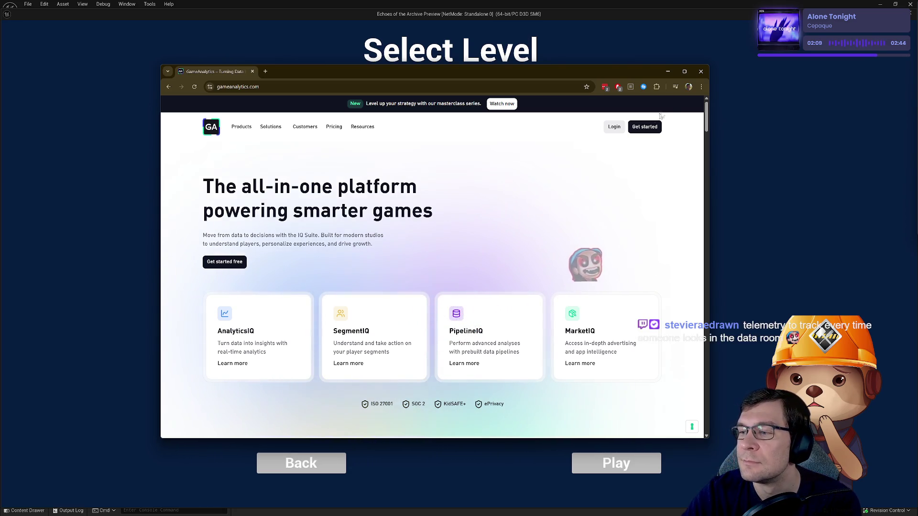
pyautogui.click(701, 72)
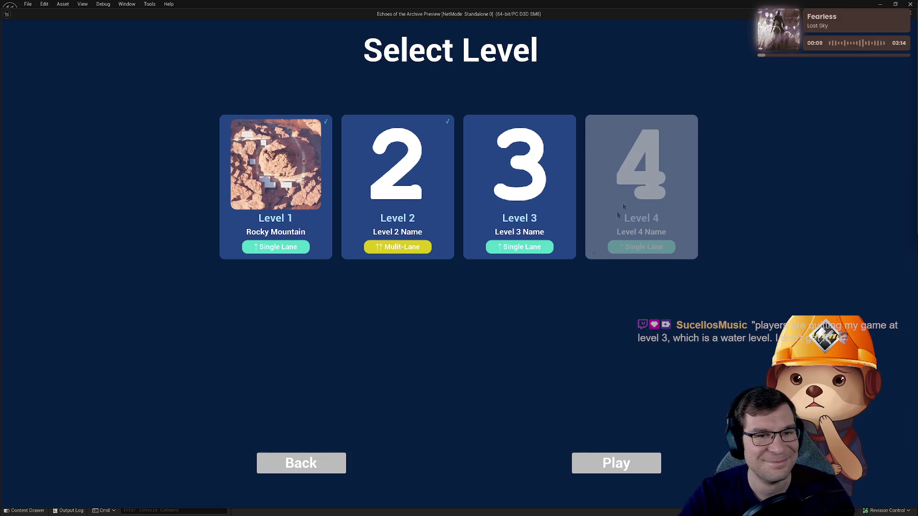
# Step: Restore the maximized game preview to a smaller window
pyautogui.doubleClick(621, 5)
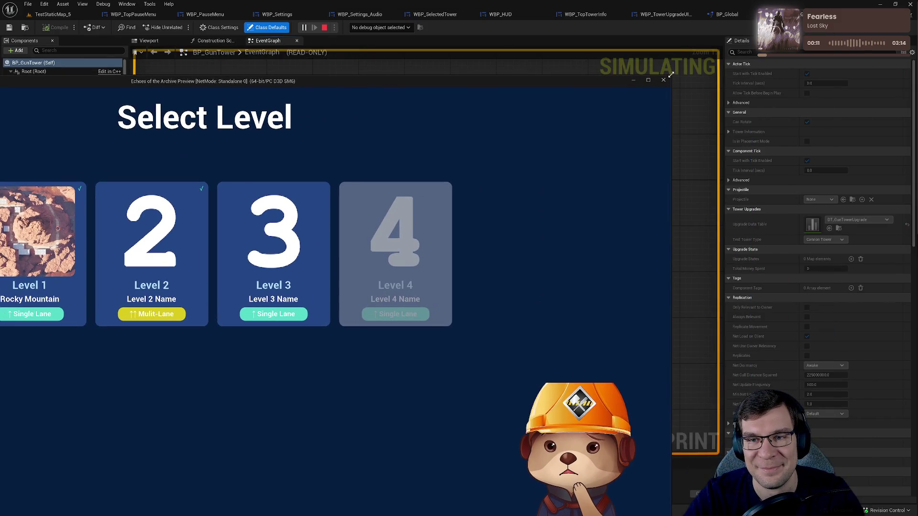
# Step: Shrink the game preview to about half width and move it up and left
pyautogui.moveTo(671, 75); pyautogui.dragTo(396, 258)
pyautogui.moveTo(308, 262)
pyautogui.mouseDown()
pyautogui.moveTo(653, 119)
pyautogui.moveTo(701, 80)
pyautogui.mouseUp()
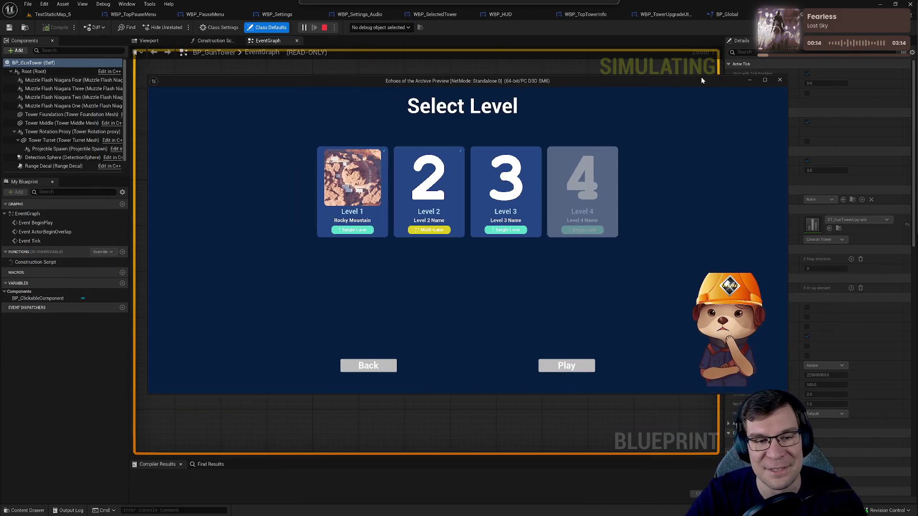
pyautogui.moveTo(787, 393); pyautogui.dragTo(778, 293)
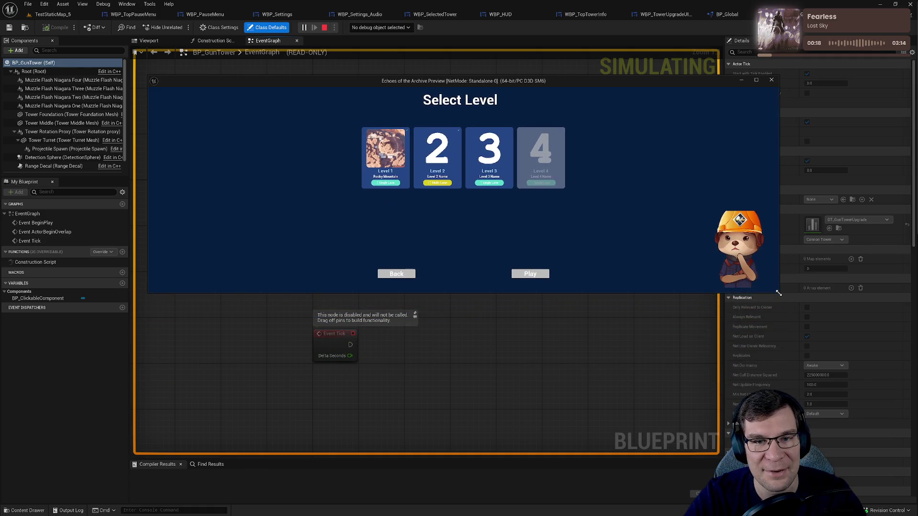
pyautogui.moveTo(573, 82)
pyautogui.mouseDown()
pyautogui.moveTo(496, 86)
pyautogui.moveTo(535, 42)
pyautogui.mouseUp()
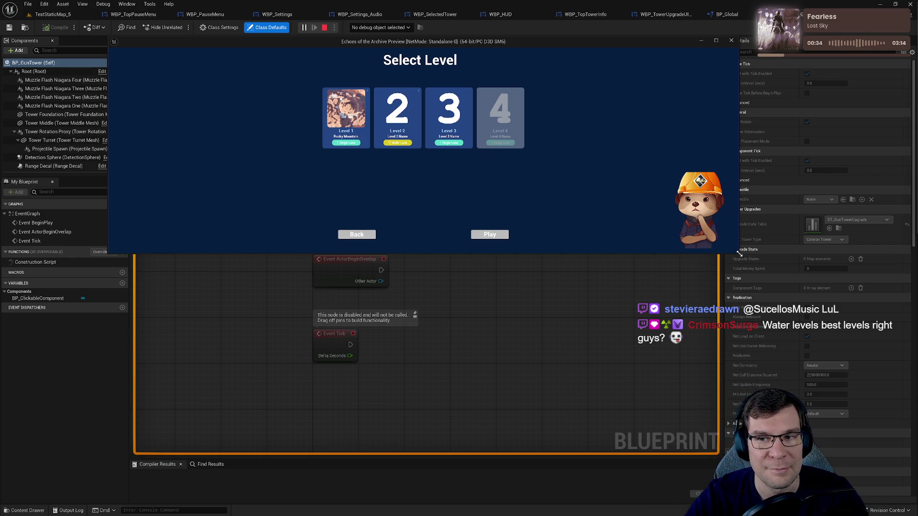
pyautogui.moveTo(739, 254)
pyautogui.mouseDown()
pyautogui.moveTo(487, 268)
pyautogui.moveTo(378, 266)
pyautogui.moveTo(318, 249)
pyautogui.moveTo(228, 249)
pyautogui.moveTo(211, 284)
pyautogui.moveTo(409, 295)
pyautogui.moveTo(196, 293)
pyautogui.moveTo(483, 263)
pyautogui.moveTo(747, 263)
pyautogui.moveTo(764, 281)
pyautogui.moveTo(820, 282)
pyautogui.moveTo(715, 255)
pyautogui.moveTo(738, 335)
pyautogui.moveTo(759, 273)
pyautogui.moveTo(709, 269)
pyautogui.moveTo(665, 292)
pyautogui.mouseUp()
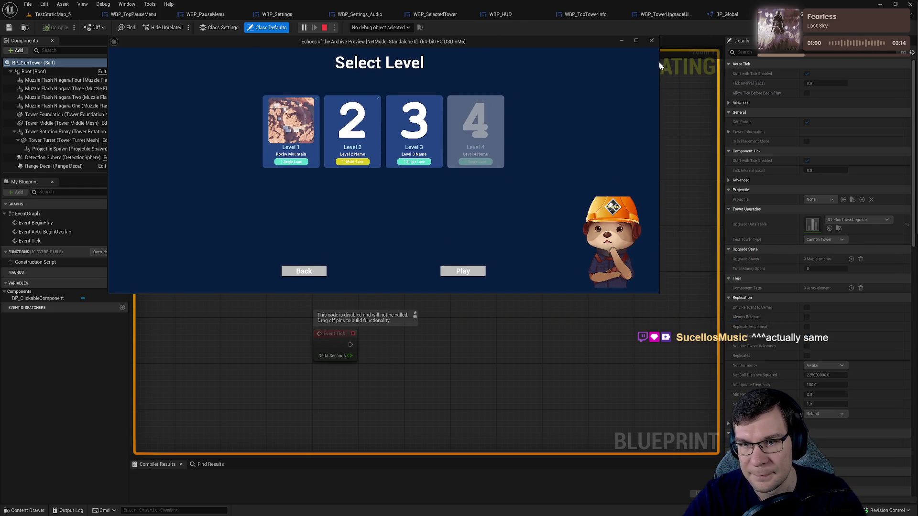
# Step: Stop the game preview, recentre the Event Graph, and compile BP_GunTower
pyautogui.click(651, 40)
pyautogui.moveTo(349, 230)
pyautogui.mouseDown()
pyautogui.moveTo(447, 225)
pyautogui.moveTo(488, 205)
pyautogui.mouseUp()
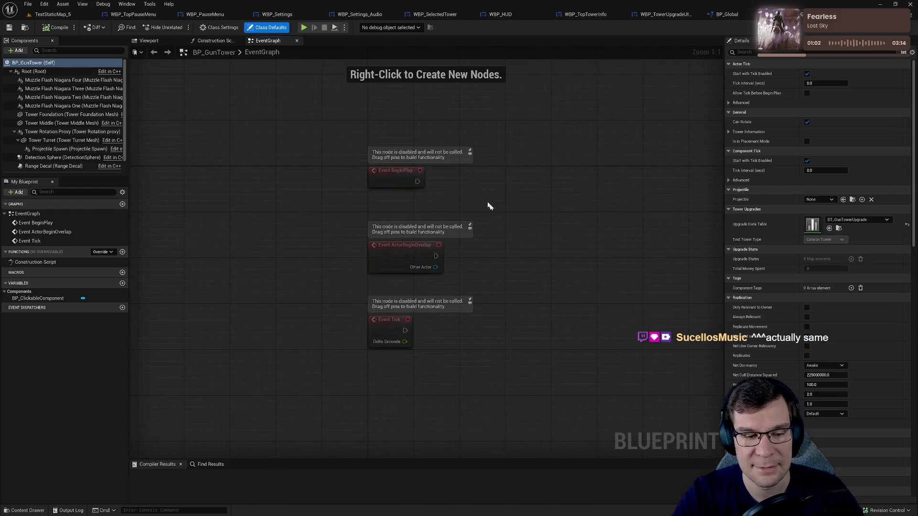
pyautogui.click(55, 28)
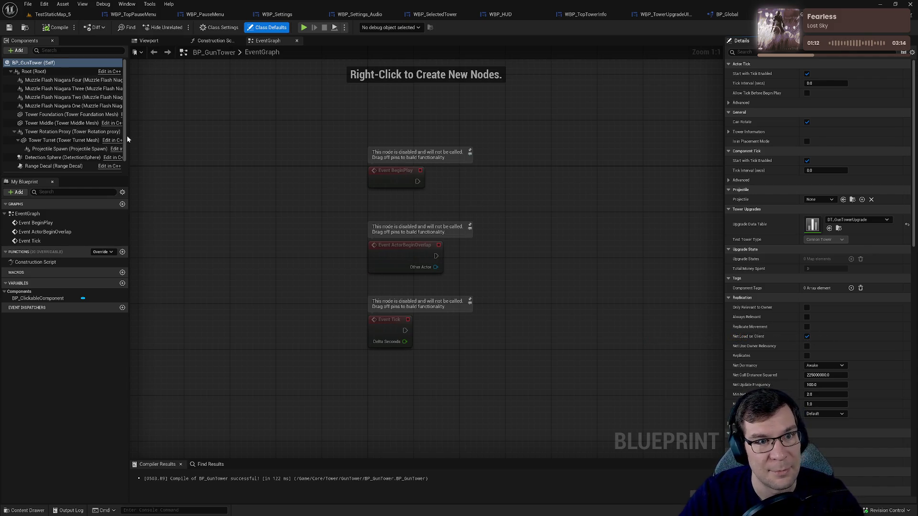
# Step: Switch through TestStaticMap_5, WBP_Settings and WBP_Settings_Audio to the WBP_SelectedTower widget
pyautogui.click(53, 14)
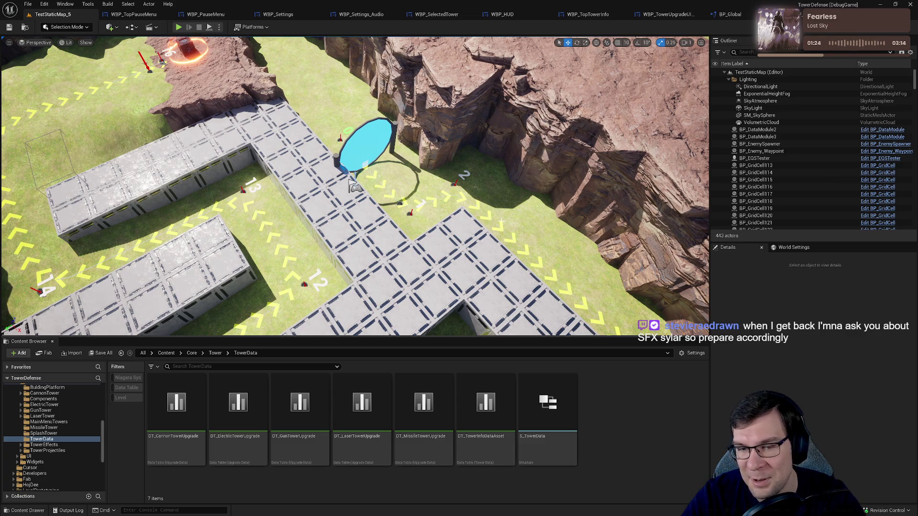
pyautogui.click(276, 14)
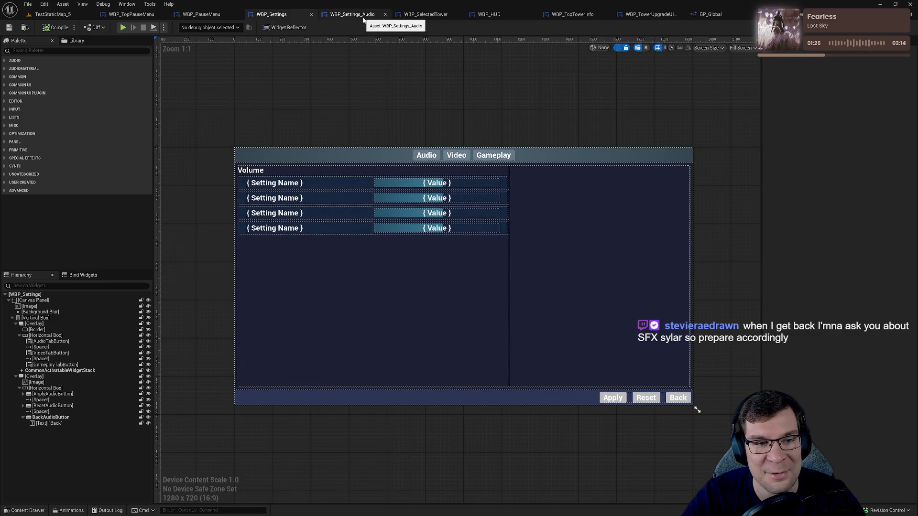
pyautogui.click(363, 16)
pyautogui.click(421, 14)
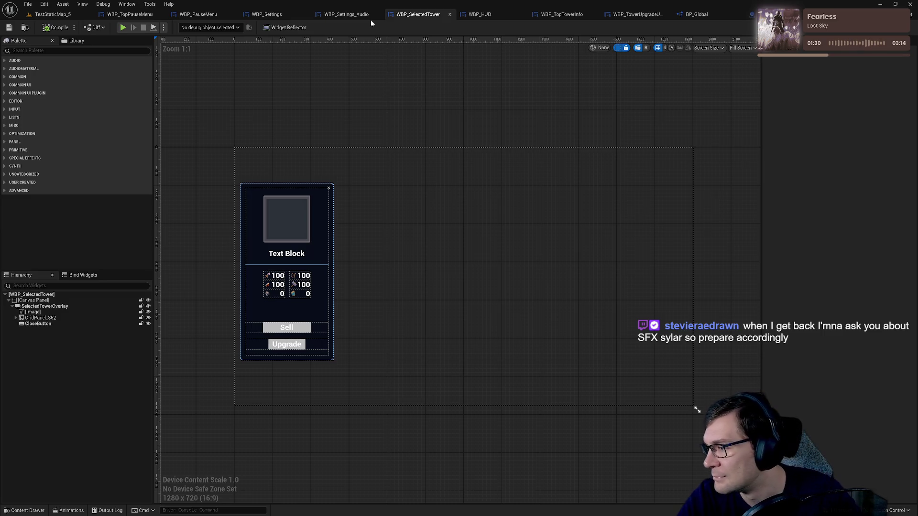
# Step: In Rider, restore the FLevelCompletionData struct name, then return to Unreal Editor
pyautogui.hotkey('alt', 'Tab')
pyautogui.click(454, 282)
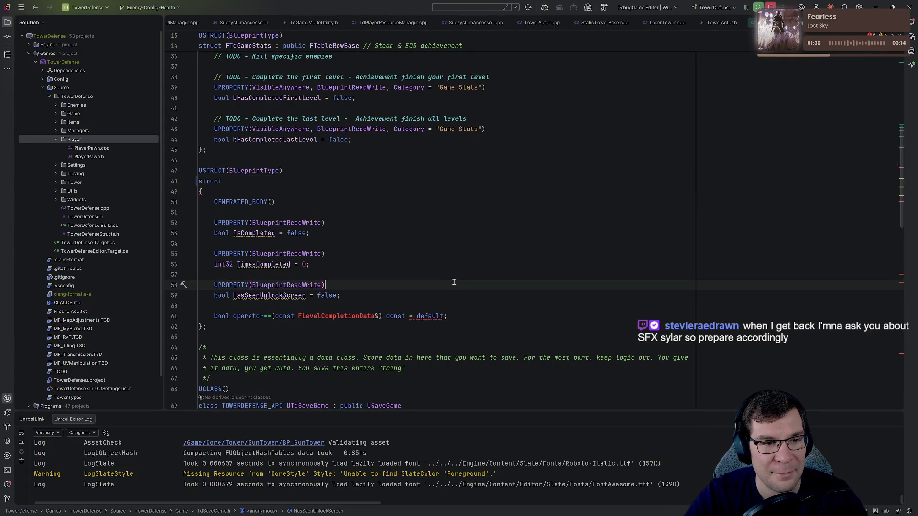
pyautogui.press('Up')
pyautogui.press('Up')
pyautogui.press('Up')
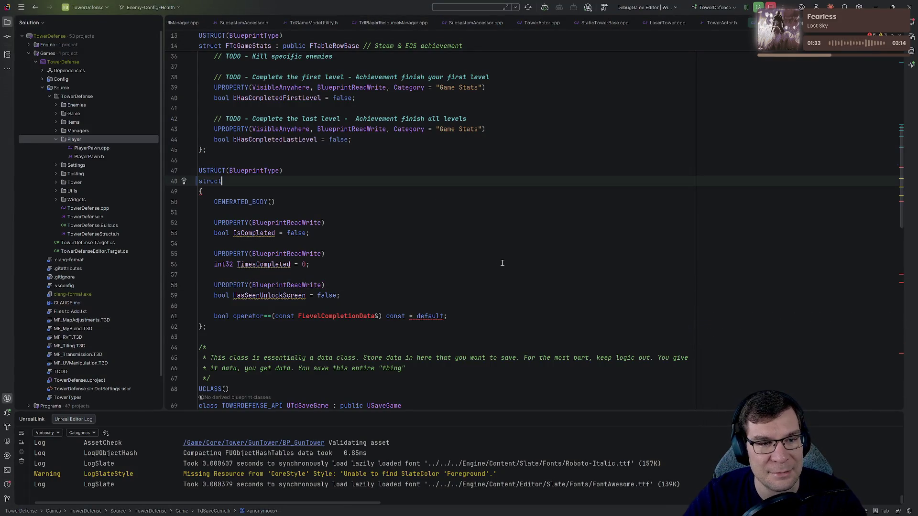
pyautogui.write(' FLevelCompletionData')
pyautogui.click(503, 260)
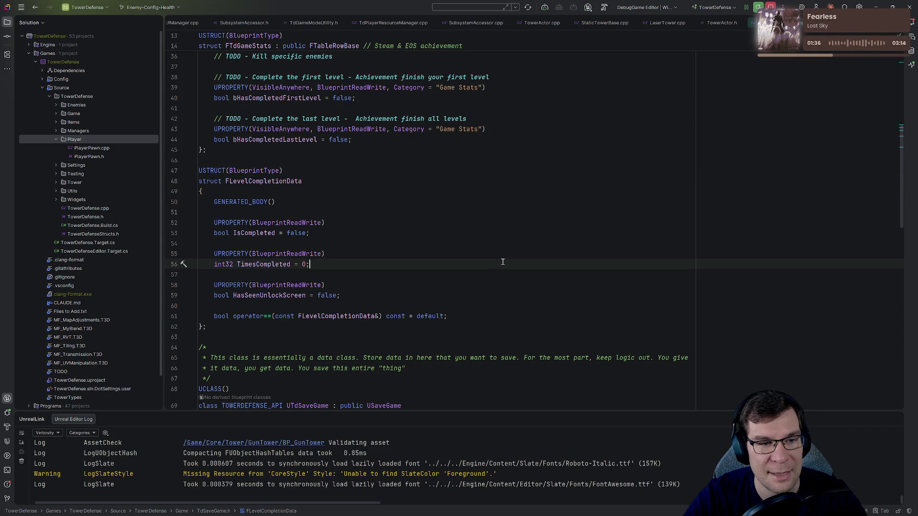
pyautogui.hotkey('alt', 'Tab')
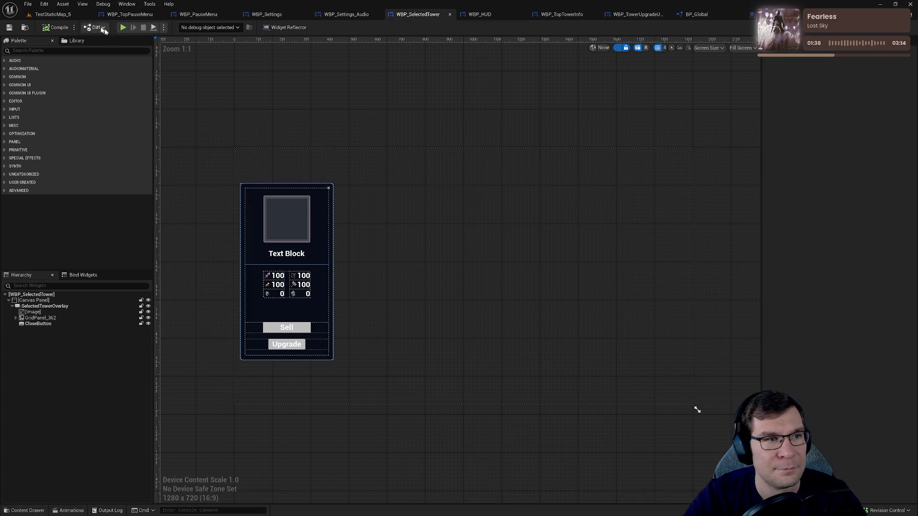
# Step: From TestStaticMap_5, search 'manager' in the Ctrl+P asset search and open BP_EnemyManager
pyautogui.click(53, 14)
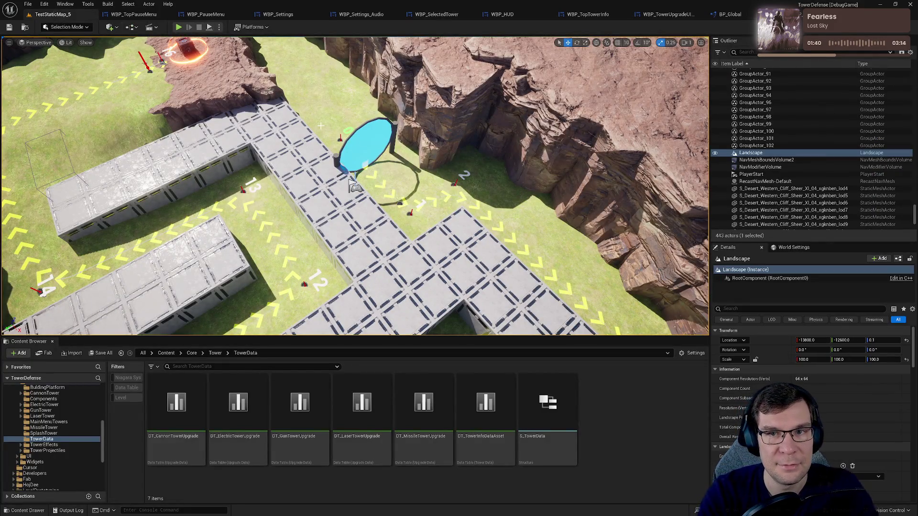
pyautogui.rightClick(50, 15)
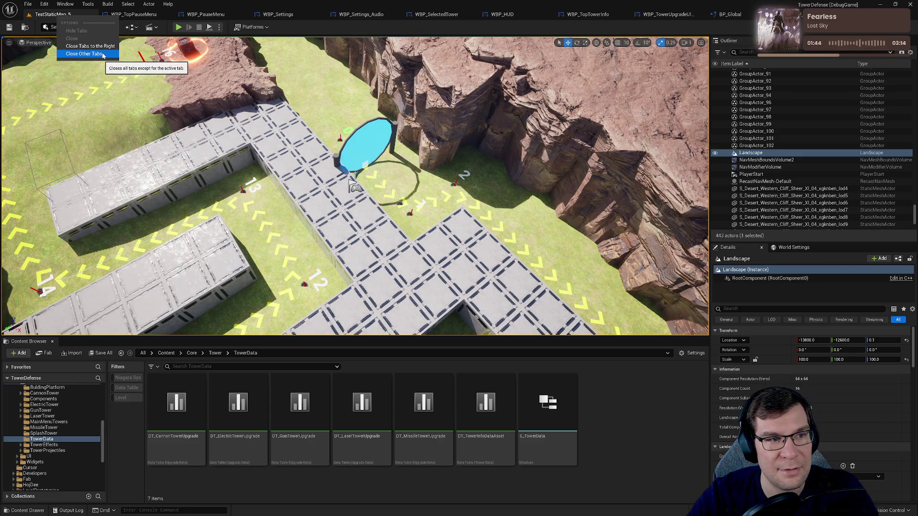
pyautogui.click(362, 85)
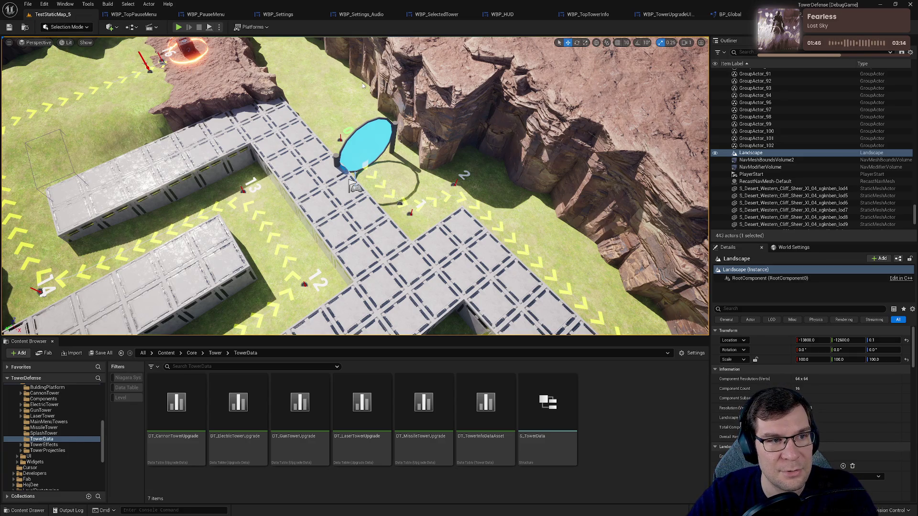
pyautogui.hotkey('ctrl', 'p')
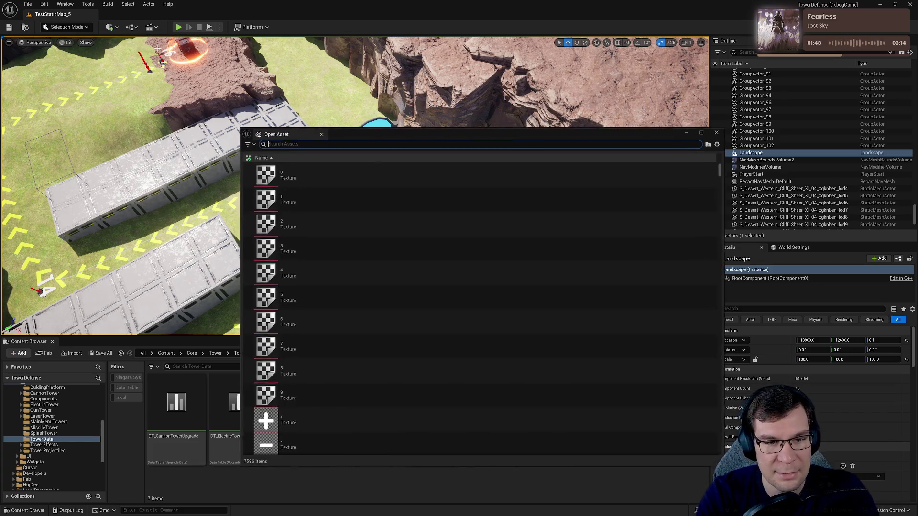
pyautogui.write('manager')
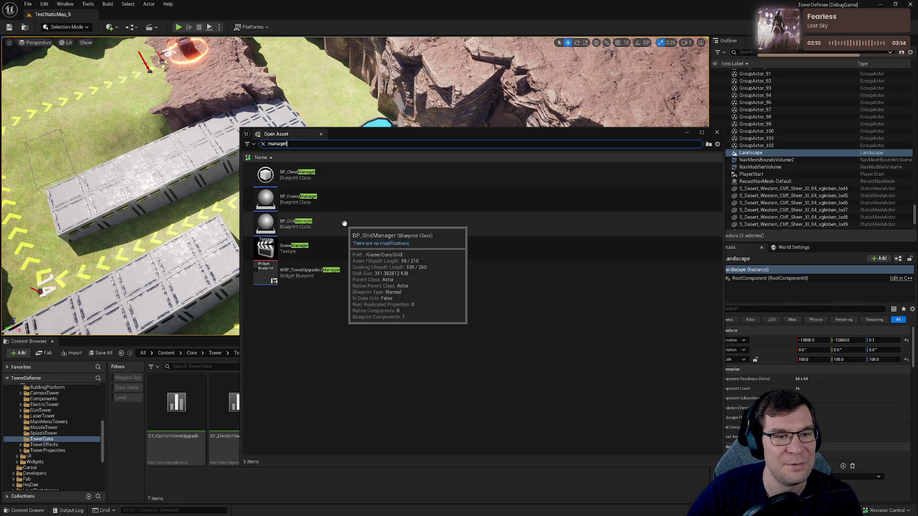
pyautogui.doubleClick(328, 196)
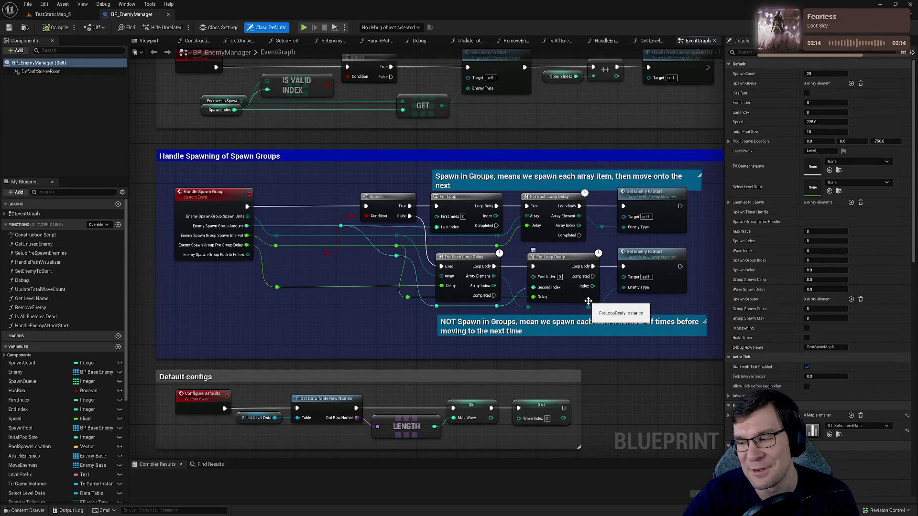
# Step: Pan and zoom BP_EnemyManager's spawn-group nodes out to the Handle Next Wave and Start Wave sections
pyautogui.click(189, 154)
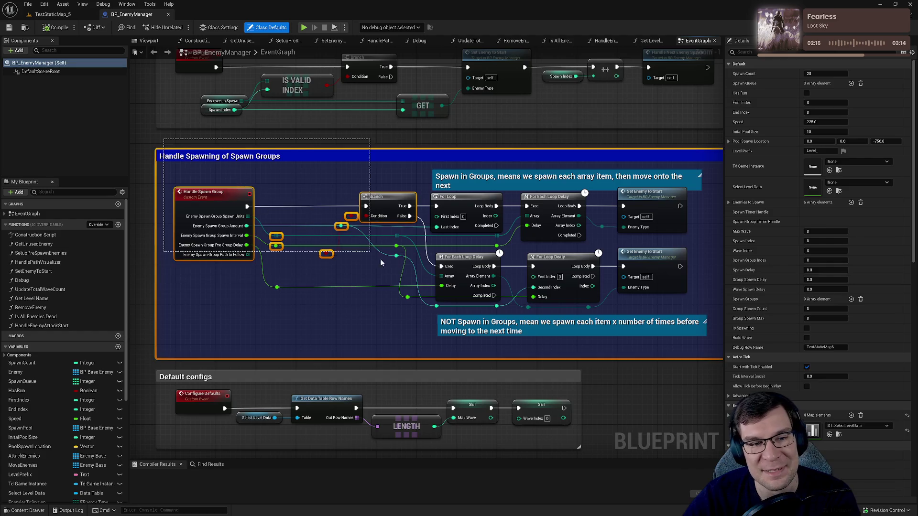
pyautogui.click(363, 308)
pyautogui.moveTo(353, 322)
pyautogui.mouseDown()
pyautogui.moveTo(293, 293)
pyautogui.moveTo(320, 295)
pyautogui.moveTo(283, 205)
pyautogui.mouseUp()
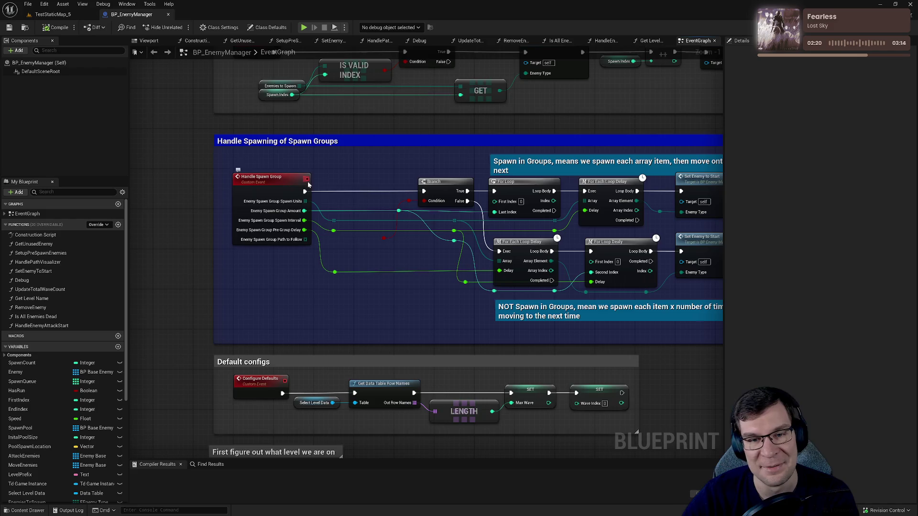
pyautogui.moveTo(399, 171)
pyautogui.mouseDown()
pyautogui.moveTo(312, 151)
pyautogui.moveTo(358, 140)
pyautogui.moveTo(268, 268)
pyautogui.moveTo(642, 285)
pyautogui.mouseUp()
pyautogui.click(357, 139)
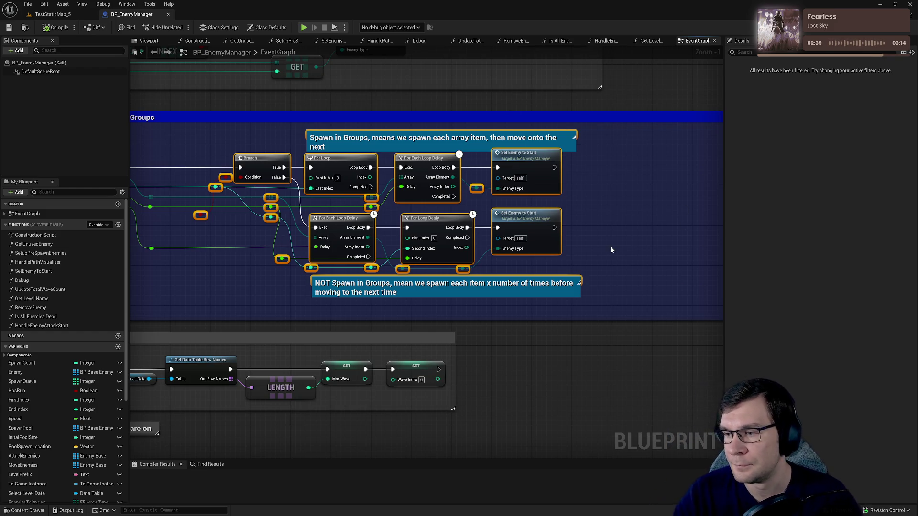
pyautogui.scroll(-2, 526, 234)
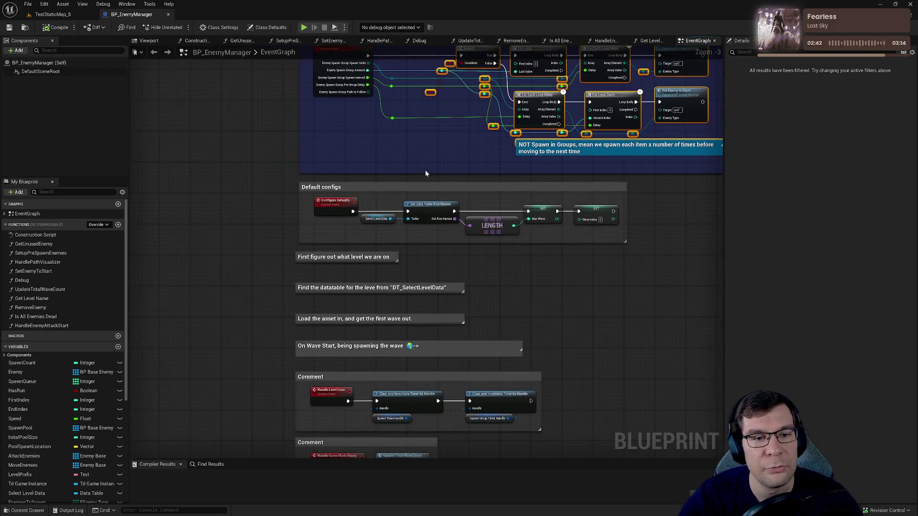
pyautogui.moveTo(426, 173); pyautogui.dragTo(447, 205)
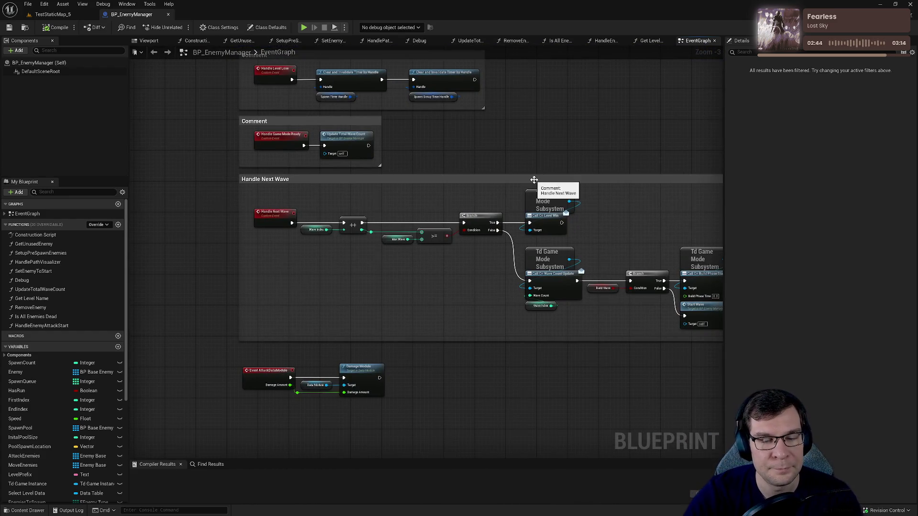
pyautogui.moveTo(534, 180)
pyautogui.mouseDown()
pyautogui.moveTo(537, 400)
pyautogui.moveTo(545, 407)
pyautogui.moveTo(564, 371)
pyautogui.moveTo(483, 295)
pyautogui.moveTo(497, 364)
pyautogui.moveTo(529, 380)
pyautogui.moveTo(502, 384)
pyautogui.mouseUp()
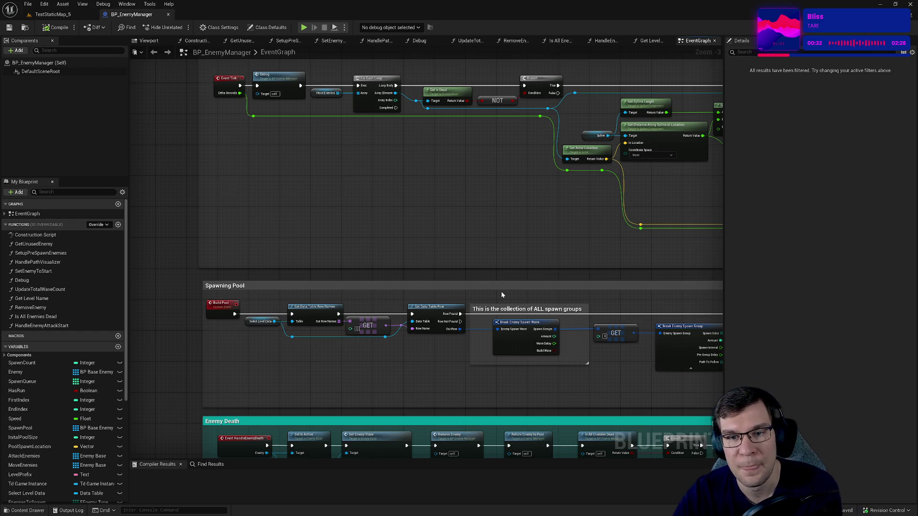
# Step: Pan the graph past Spawning Pool to the Move all on Tick and Mostly for testing sections
pyautogui.moveTo(508, 242); pyautogui.dragTo(493, 305)
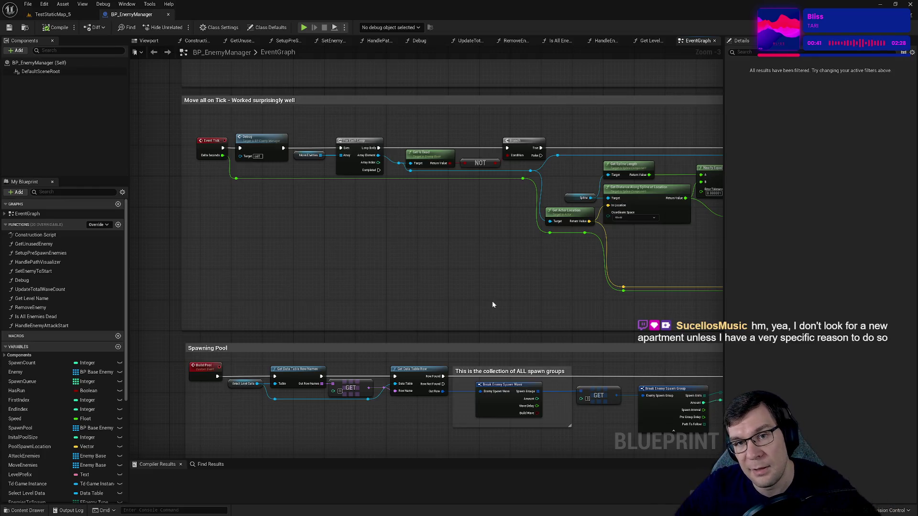
pyautogui.moveTo(487, 295); pyautogui.dragTo(483, 328)
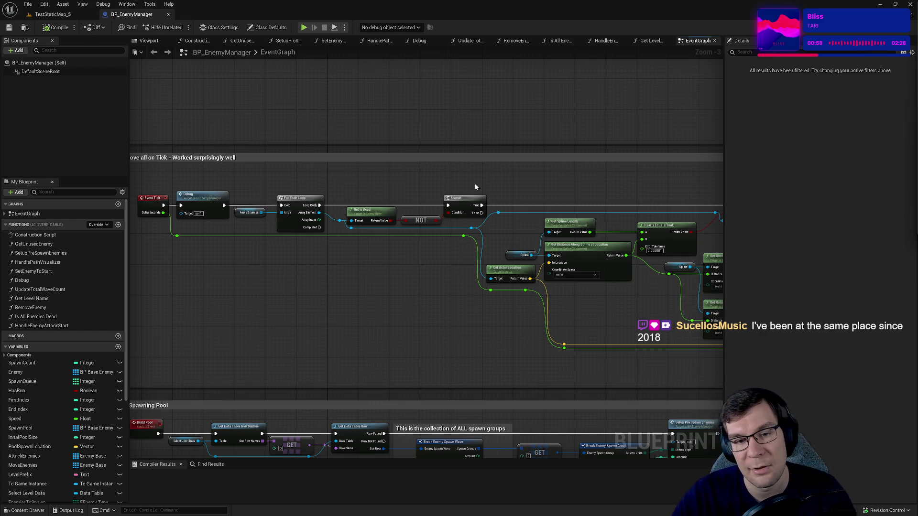
pyautogui.moveTo(475, 182)
pyautogui.mouseDown()
pyautogui.moveTo(624, 252)
pyautogui.moveTo(495, 254)
pyautogui.mouseUp()
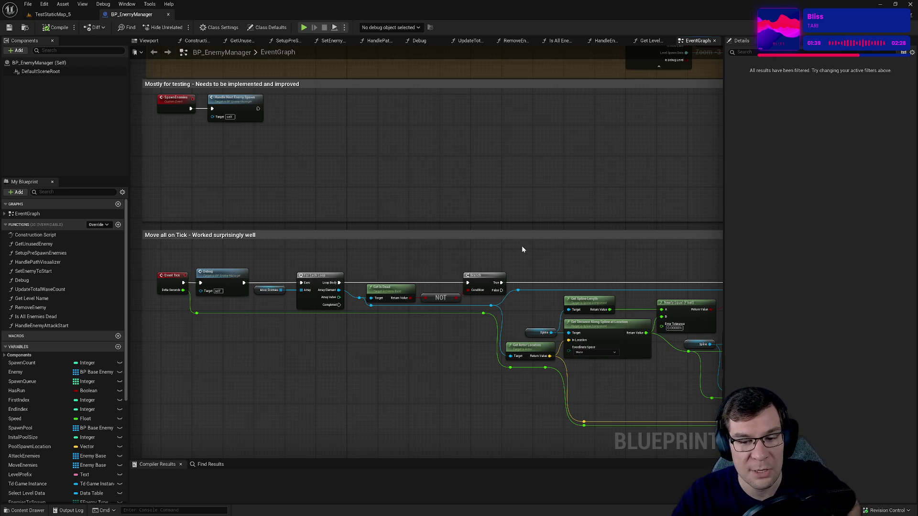
# Step: Pan to the wave-data and level data table nodes, and narrow the left-hand panels
pyautogui.moveTo(522, 249); pyautogui.dragTo(517, 369)
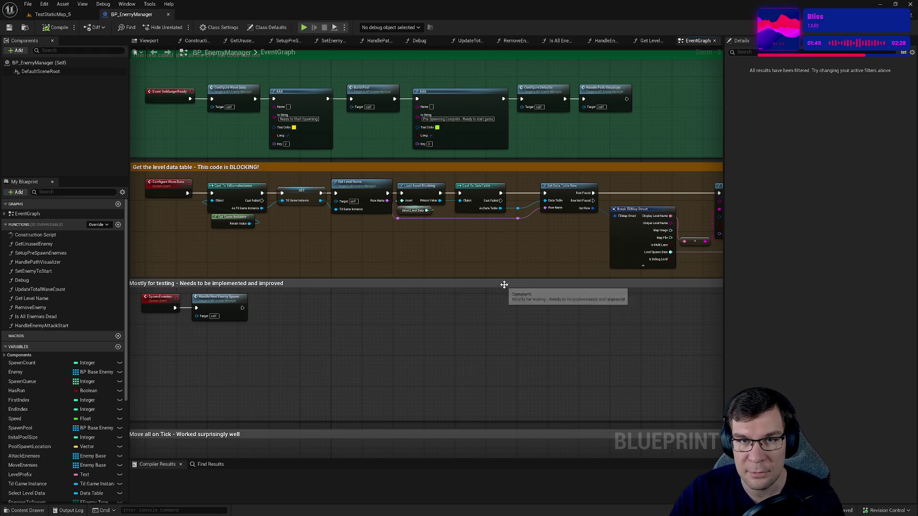
pyautogui.moveTo(504, 296); pyautogui.dragTo(395, 293)
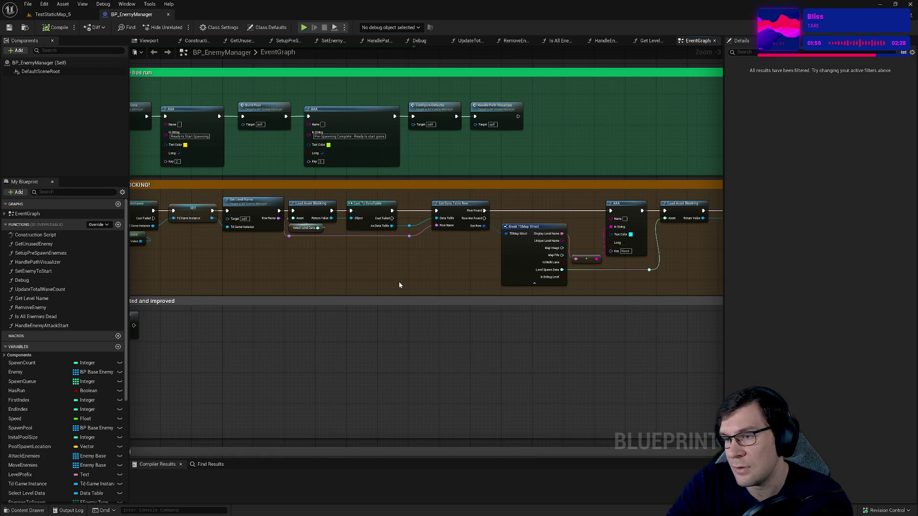
pyautogui.moveTo(466, 276); pyautogui.dragTo(661, 260)
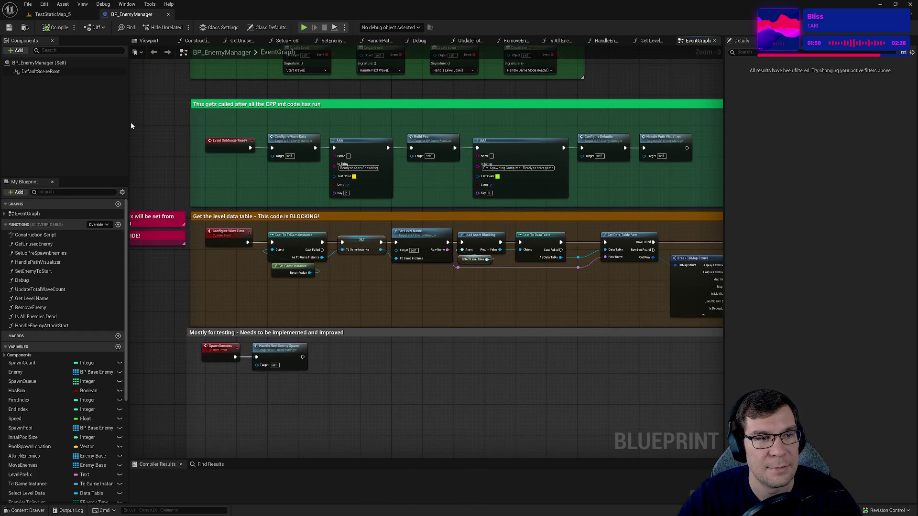
pyautogui.moveTo(130, 119)
pyautogui.mouseDown()
pyautogui.moveTo(90, 119)
pyautogui.moveTo(191, 261)
pyautogui.moveTo(182, 269)
pyautogui.mouseUp()
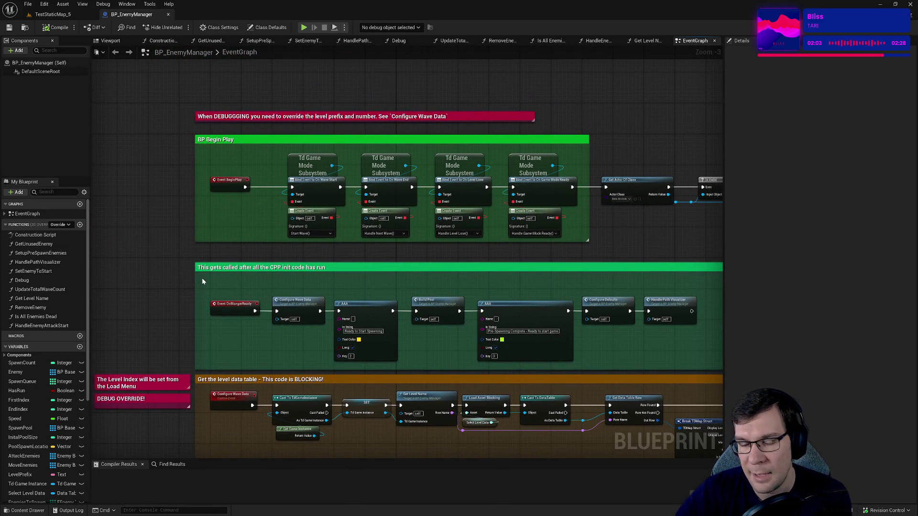
# Step: Follow the Begin Play chain and add a reroute on the Get Actor Of Class wire
pyautogui.moveTo(203, 281); pyautogui.dragTo(95, 244)
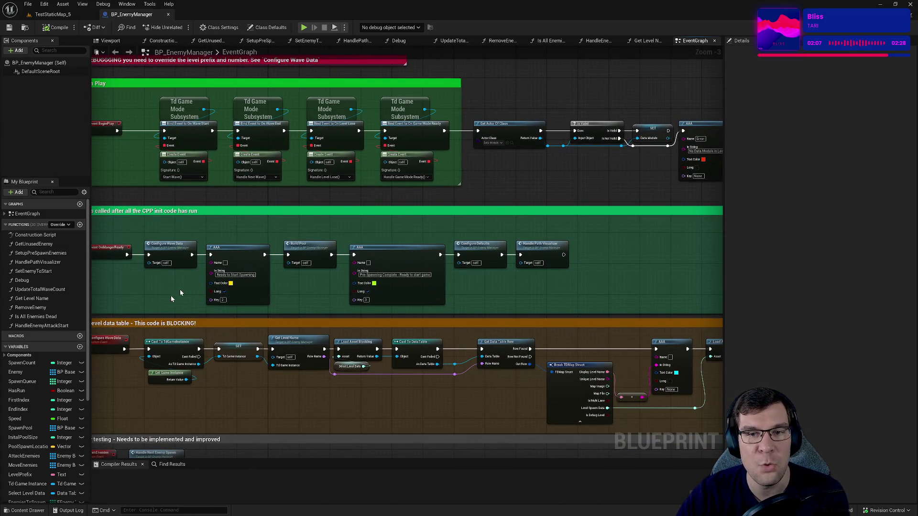
pyautogui.moveTo(585, 230)
pyautogui.mouseDown()
pyautogui.moveTo(610, 198)
pyautogui.moveTo(584, 137)
pyautogui.moveTo(573, 340)
pyautogui.moveTo(252, 323)
pyautogui.mouseUp()
pyautogui.moveTo(412, 276); pyautogui.dragTo(468, 221)
pyautogui.scroll(1, 449, 237)
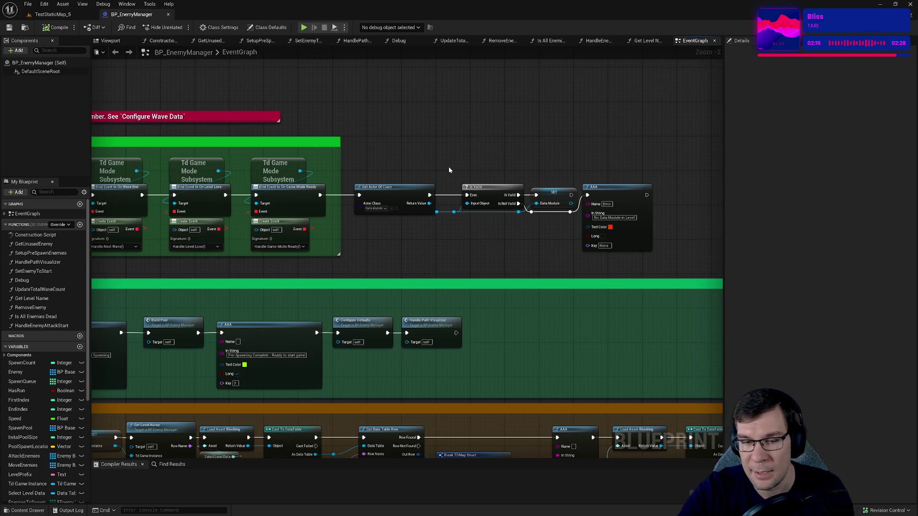
pyautogui.moveTo(431, 172)
pyautogui.mouseDown()
pyautogui.moveTo(465, 139)
pyautogui.moveTo(482, 139)
pyautogui.mouseUp()
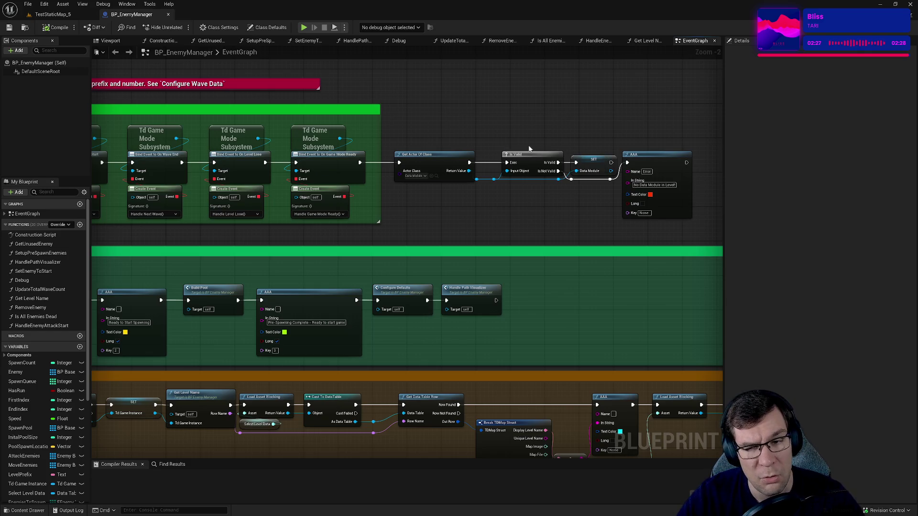
pyautogui.scroll(-3, 539, 207)
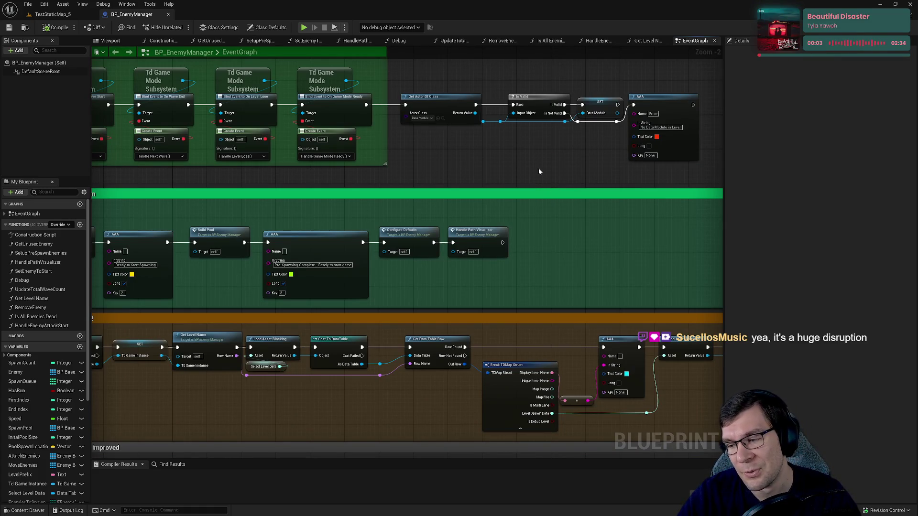
pyautogui.moveTo(539, 170)
pyautogui.mouseDown()
pyautogui.moveTo(437, 182)
pyautogui.moveTo(371, 228)
pyautogui.mouseUp()
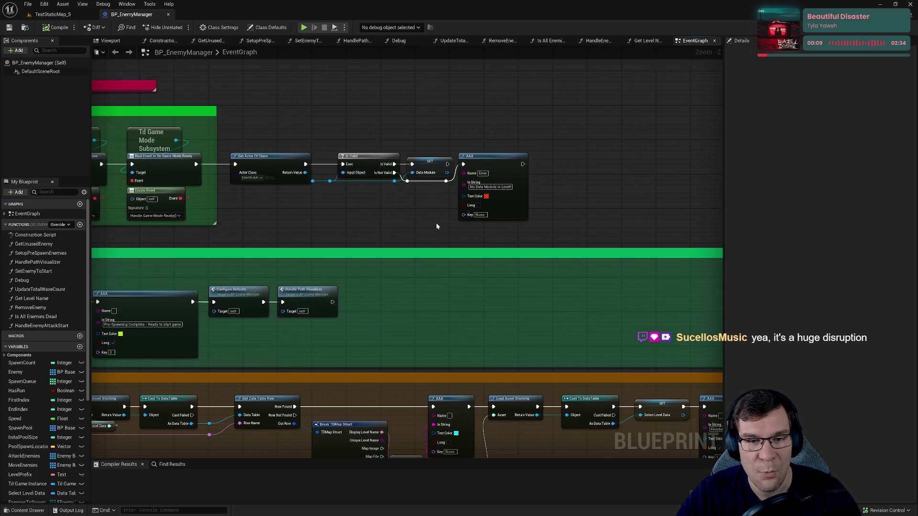
pyautogui.moveTo(429, 218); pyautogui.dragTo(519, 172)
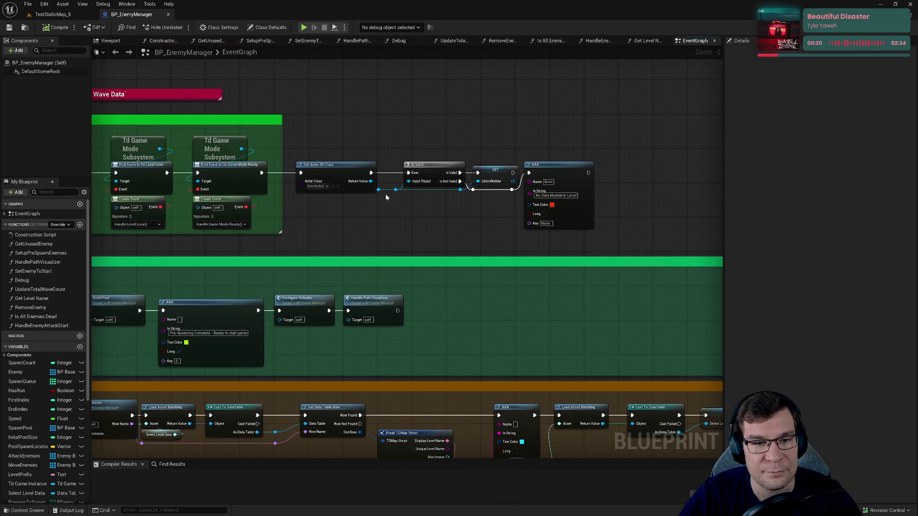
pyautogui.doubleClick(383, 190)
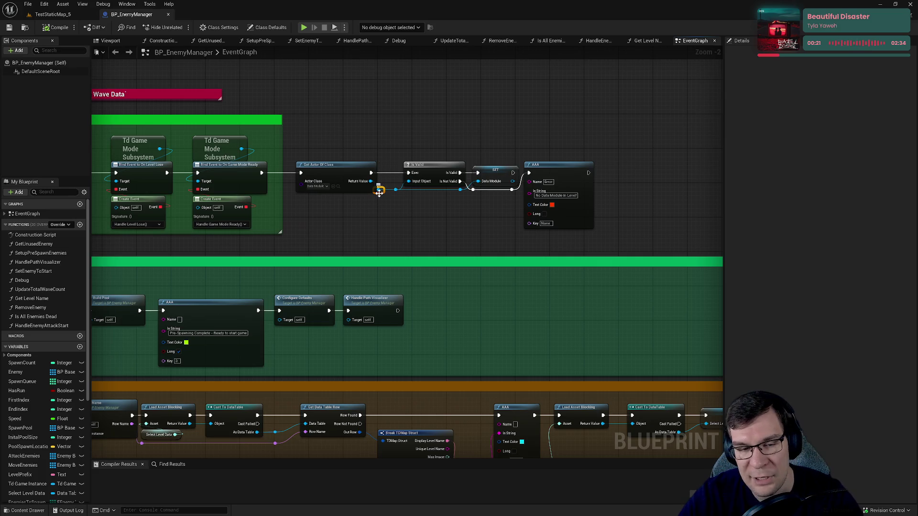
# Step: Pan across the Begin Play and init sections onto the OnManagerReady nodes
pyautogui.moveTo(441, 242); pyautogui.dragTo(522, 224)
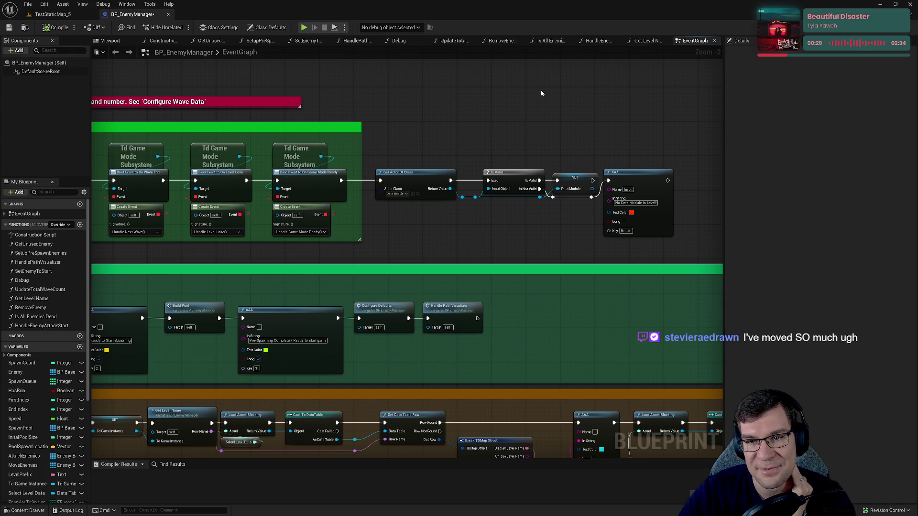
pyautogui.moveTo(541, 93); pyautogui.dragTo(548, 95)
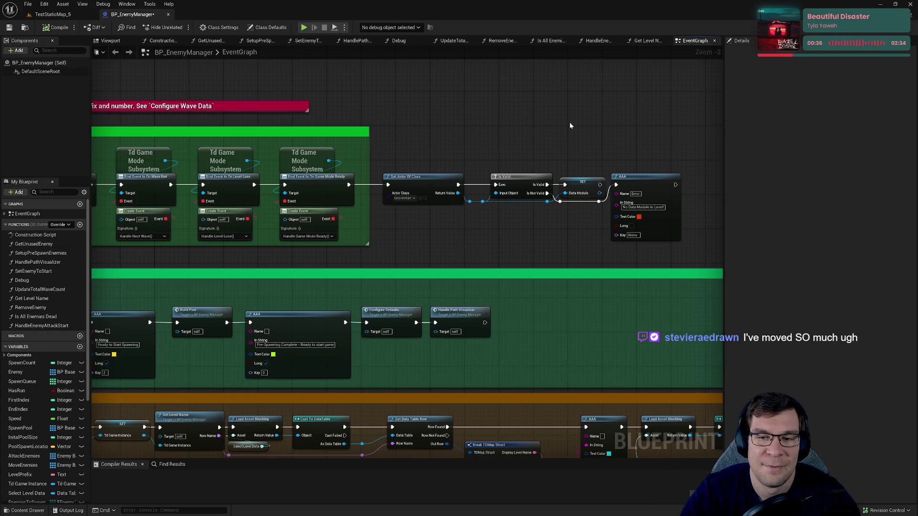
pyautogui.moveTo(541, 120)
pyautogui.mouseDown()
pyautogui.moveTo(468, 115)
pyautogui.moveTo(533, 89)
pyautogui.mouseUp()
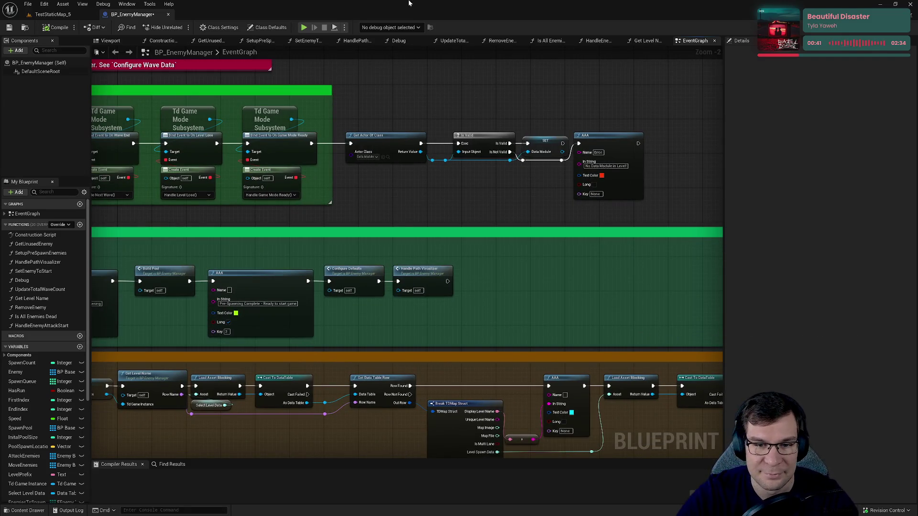
pyautogui.moveTo(415, 229); pyautogui.dragTo(646, 159)
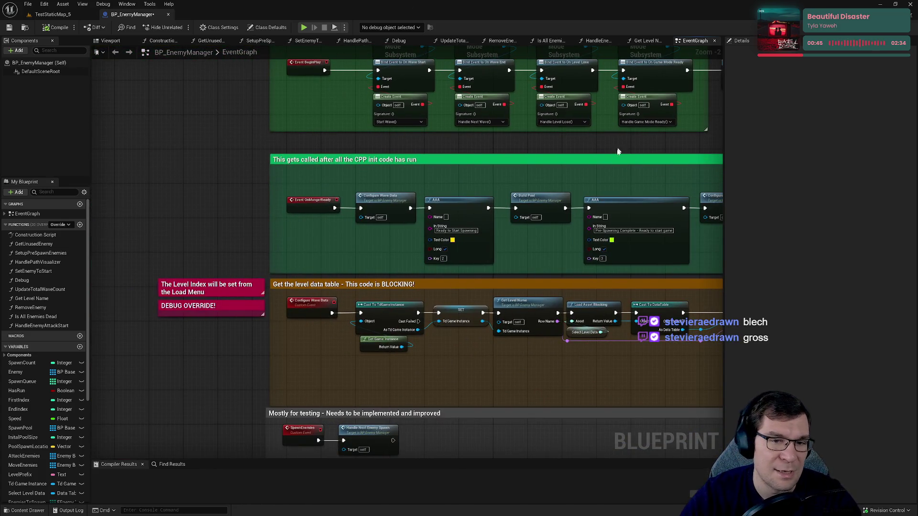
pyautogui.scroll(2, 529, 179)
pyautogui.moveTo(327, 189); pyautogui.dragTo(447, 227)
# Step: Pan BP_EnemyManager's graph to the init code section, then return to the TestStaticMap_5 level
pyautogui.rightClick(469, 266)
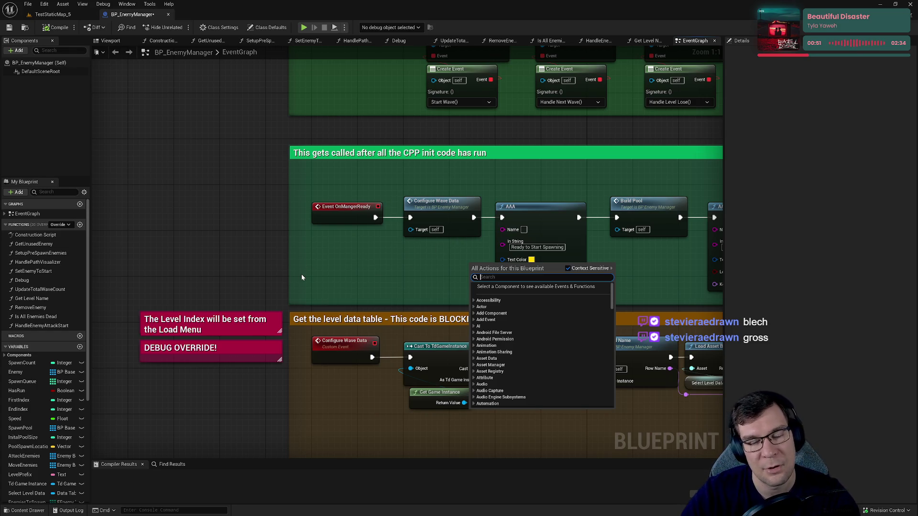
pyautogui.moveTo(313, 258); pyautogui.dragTo(206, 247)
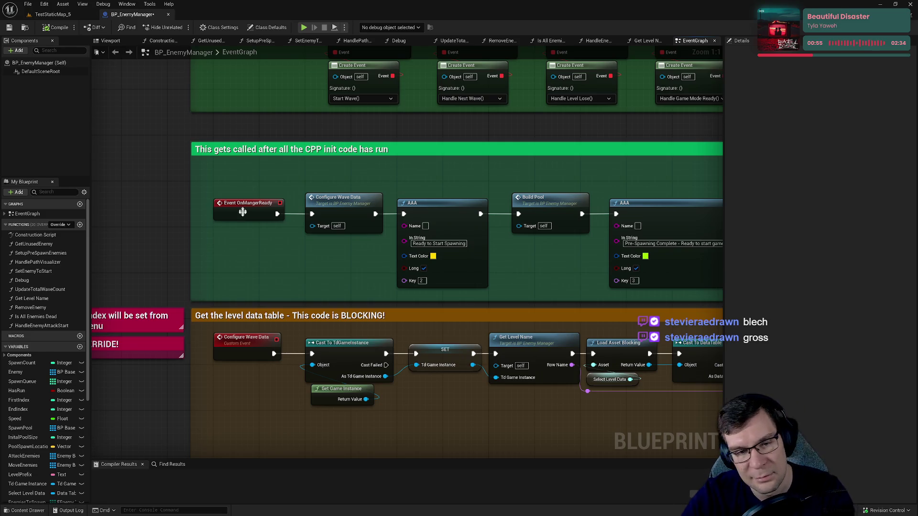
pyautogui.moveTo(246, 234); pyautogui.dragTo(395, 165)
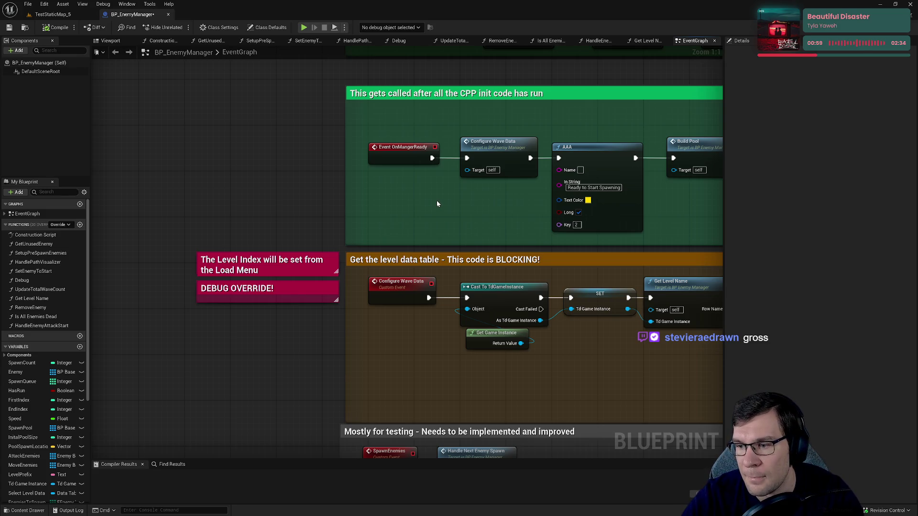
pyautogui.click(45, 14)
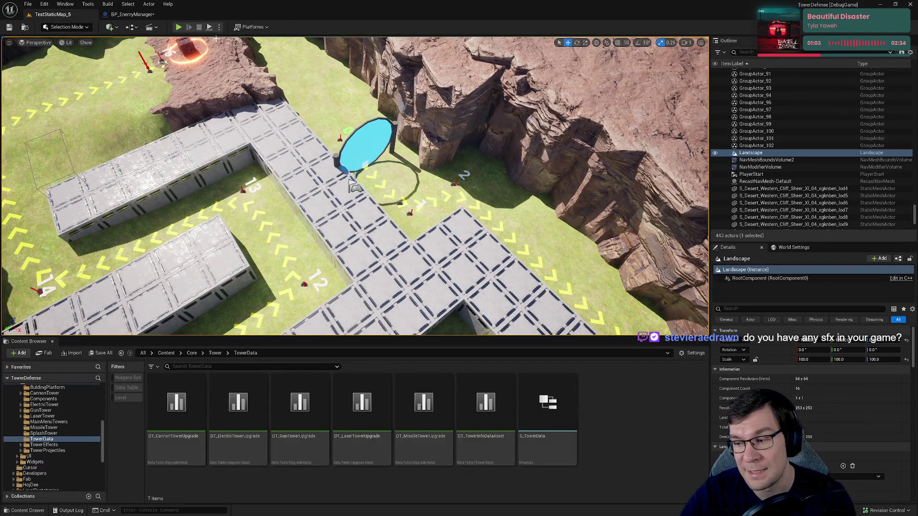
# Step: Start a play-test and leave the match for the game's main menu
pyautogui.click(179, 27)
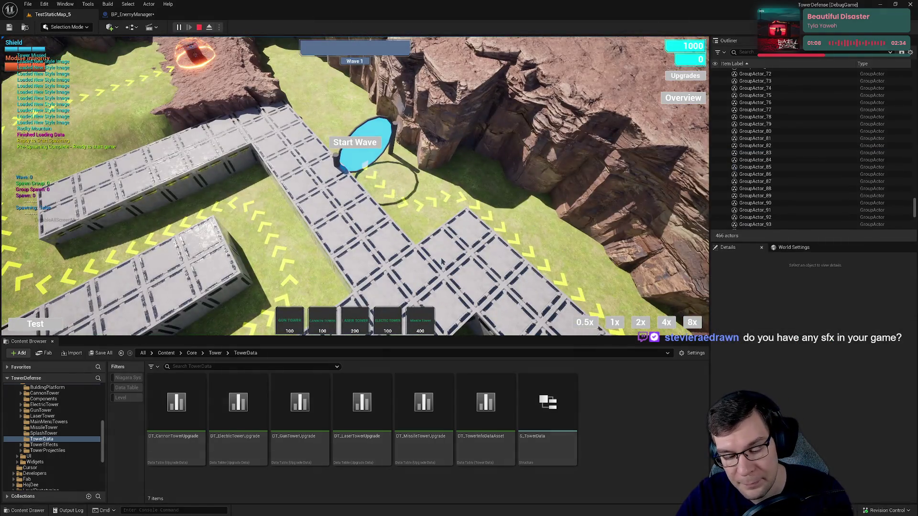
pyautogui.press('Escape')
pyautogui.click(348, 206)
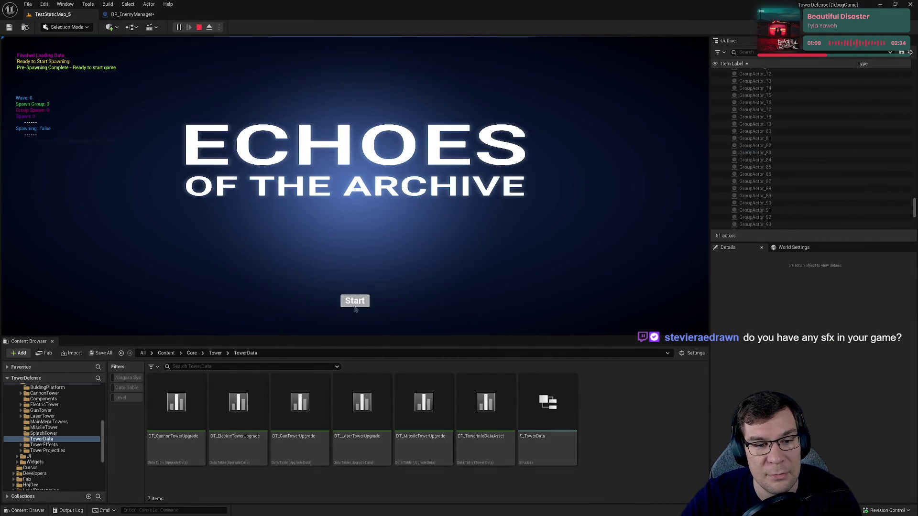
pyautogui.click(354, 306)
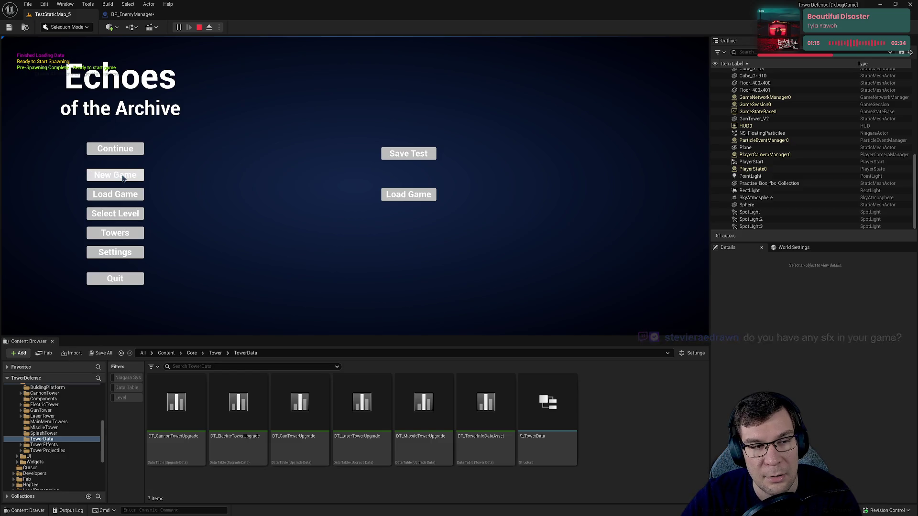
# Step: Launch Level 1, Rocky Mountain, from level selection and place a gun tower on the platform
pyautogui.click(118, 216)
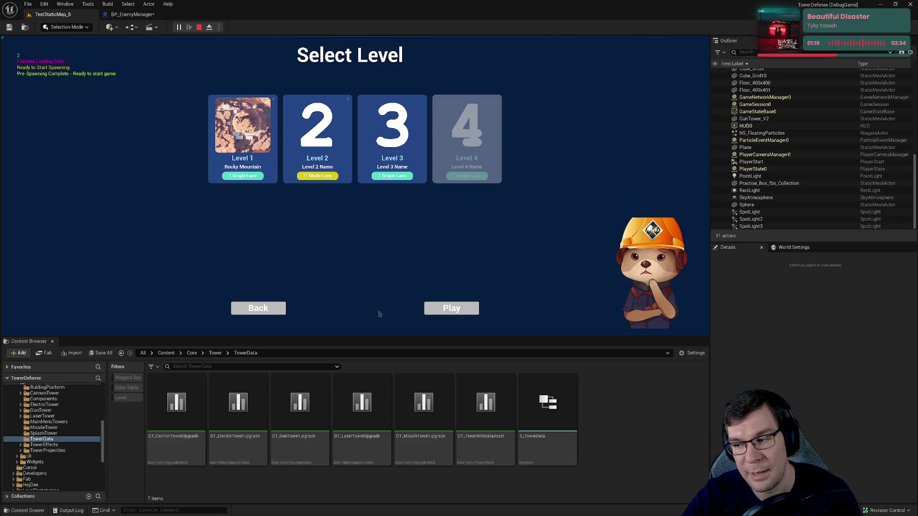
pyautogui.click(247, 310)
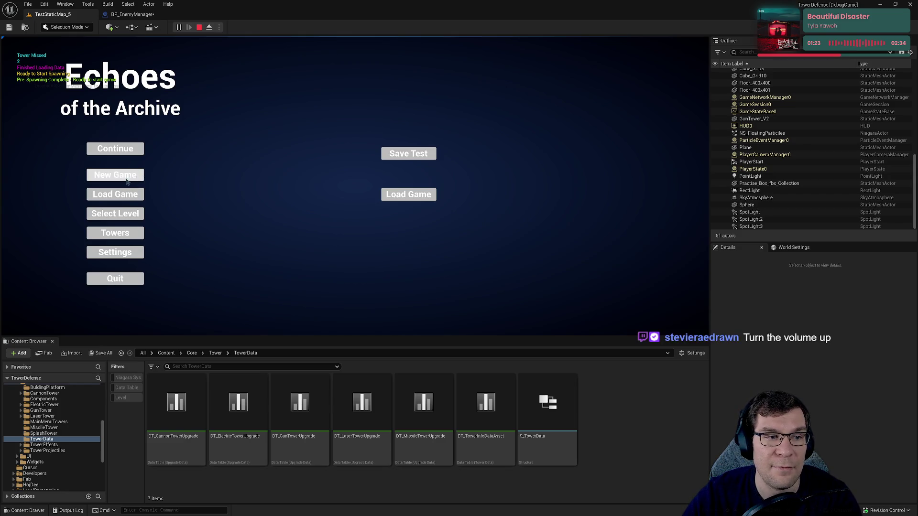
pyautogui.click(115, 194)
pyautogui.click(259, 310)
pyautogui.click(115, 214)
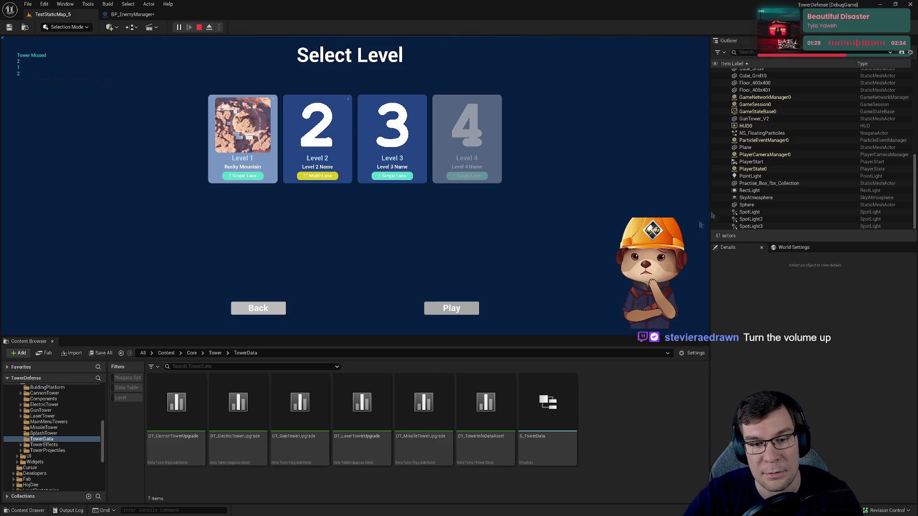
pyautogui.click(451, 308)
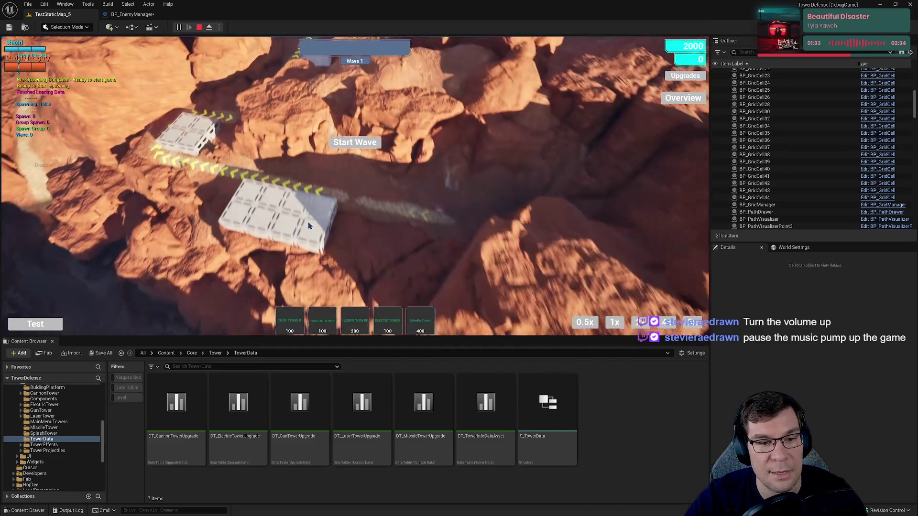
pyautogui.click(313, 223)
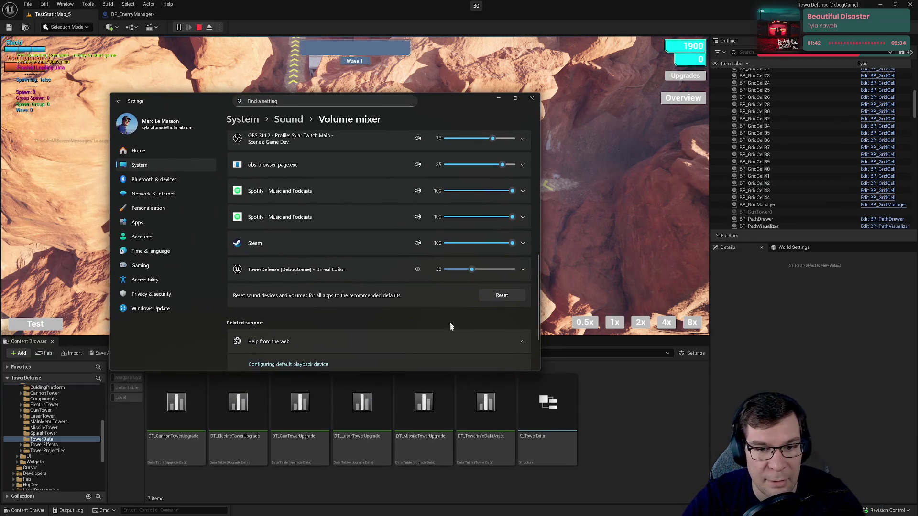
pyautogui.click(499, 98)
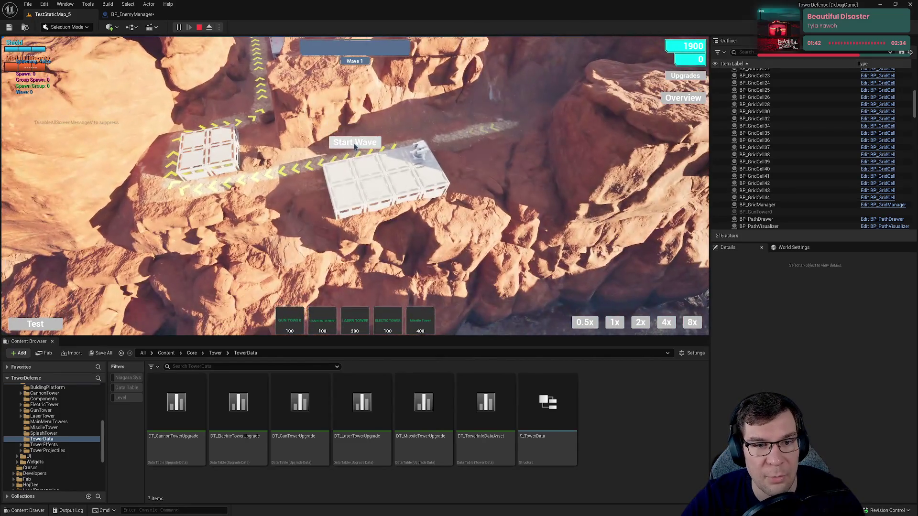
# Step: Start Wave 1, lower the Content Browser splitter to enlarge the game view, then pause
pyautogui.click(354, 142)
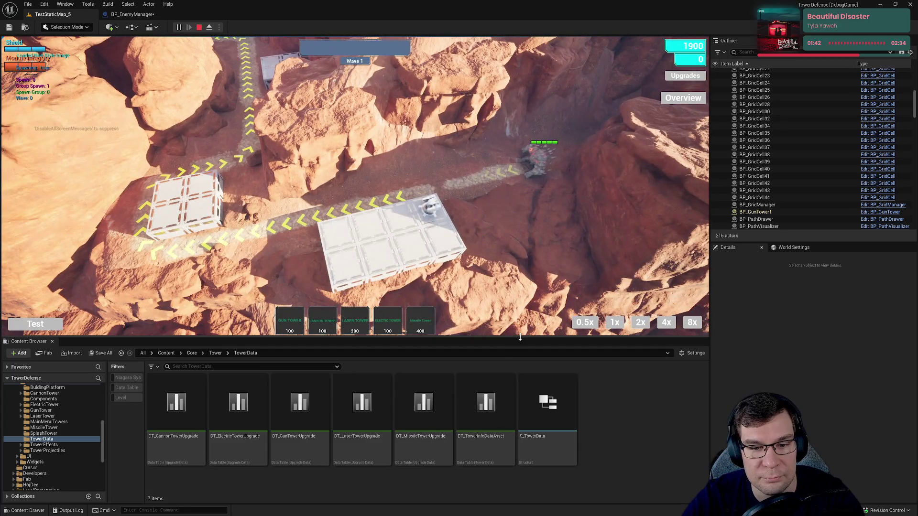
pyautogui.moveTo(521, 338); pyautogui.dragTo(542, 416)
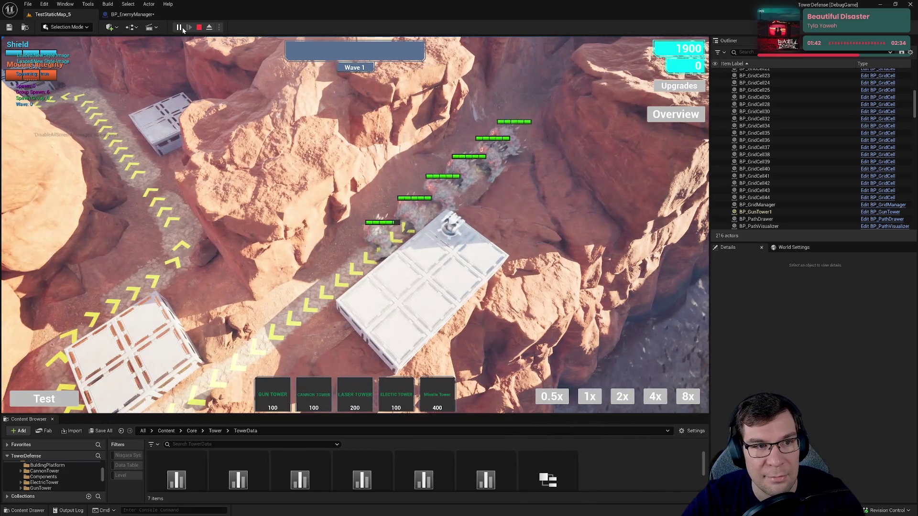
pyautogui.click(183, 28)
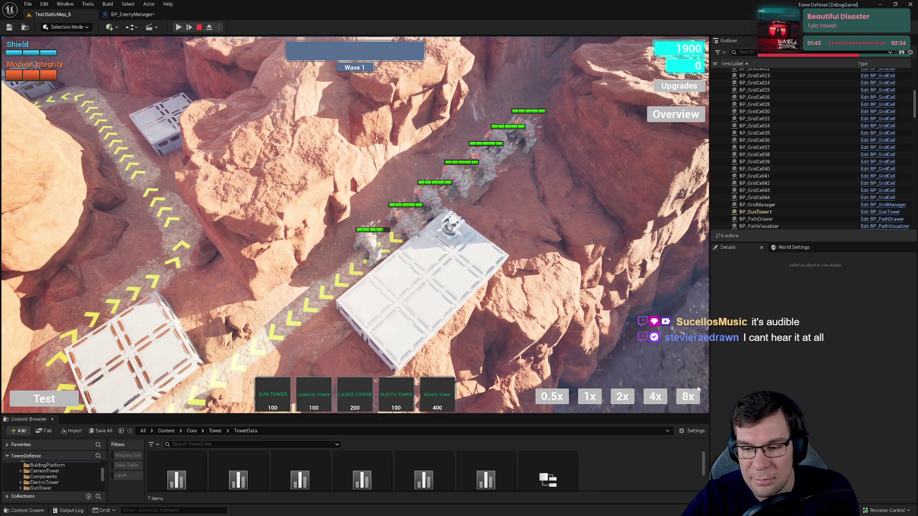
# Step: Restart the play-test and go to the game's main menu from the pause menu
pyautogui.click(200, 27)
pyautogui.click(179, 27)
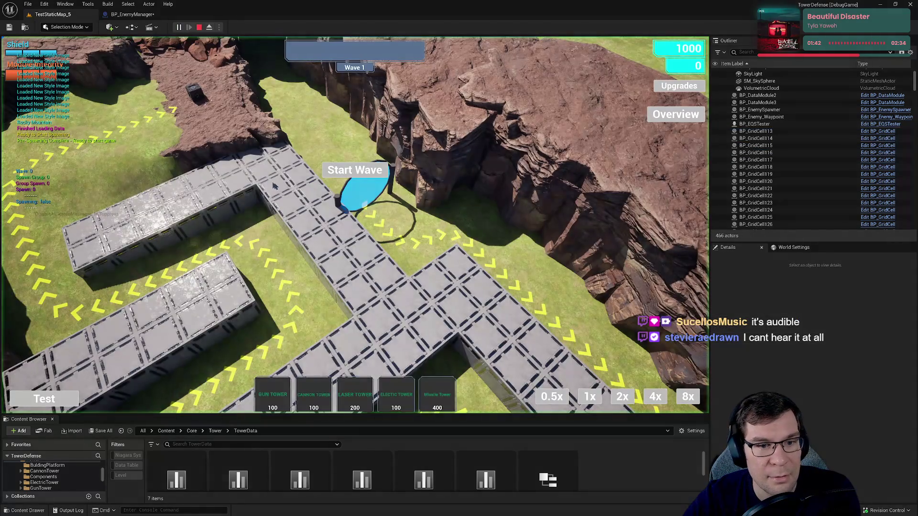
pyautogui.press('Escape')
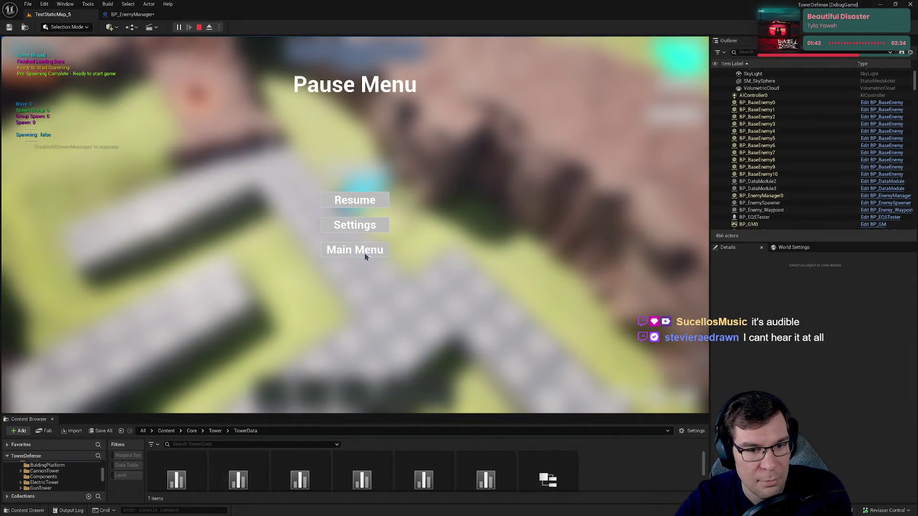
pyautogui.click(364, 255)
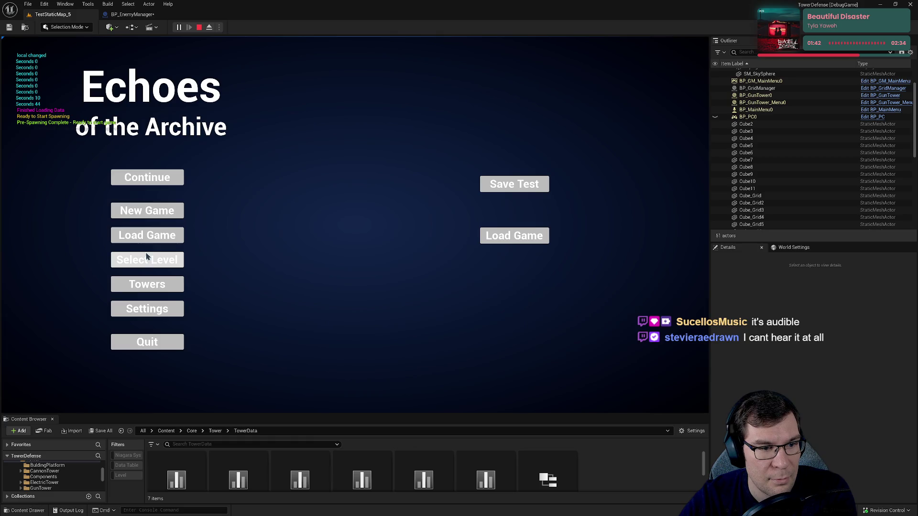
# Step: Check the game's Settings show every audio volume at 100%, then stop the play-test
pyautogui.click(148, 241)
pyautogui.click(224, 386)
pyautogui.click(158, 261)
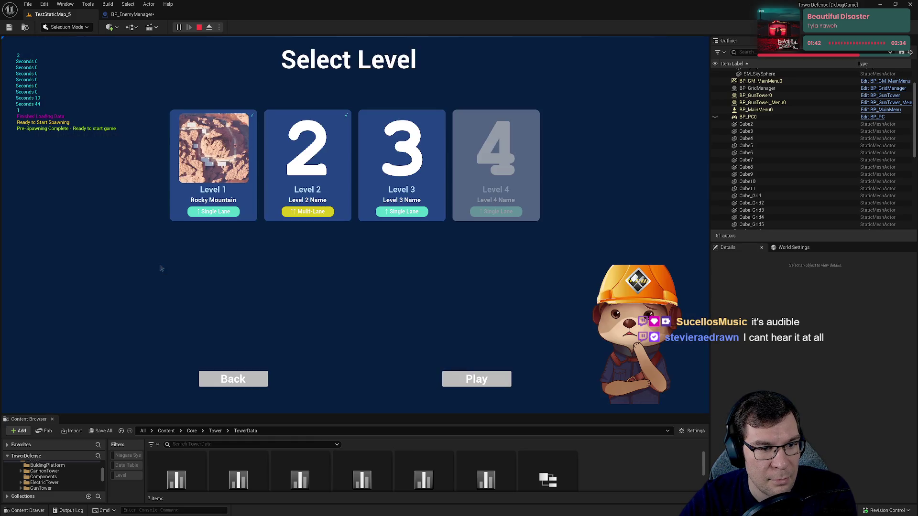
pyautogui.click(248, 381)
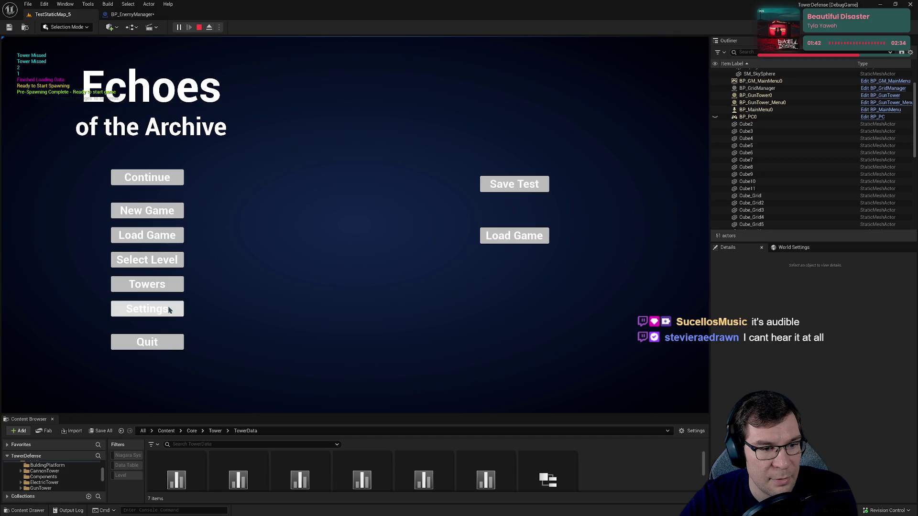
pyautogui.click(167, 308)
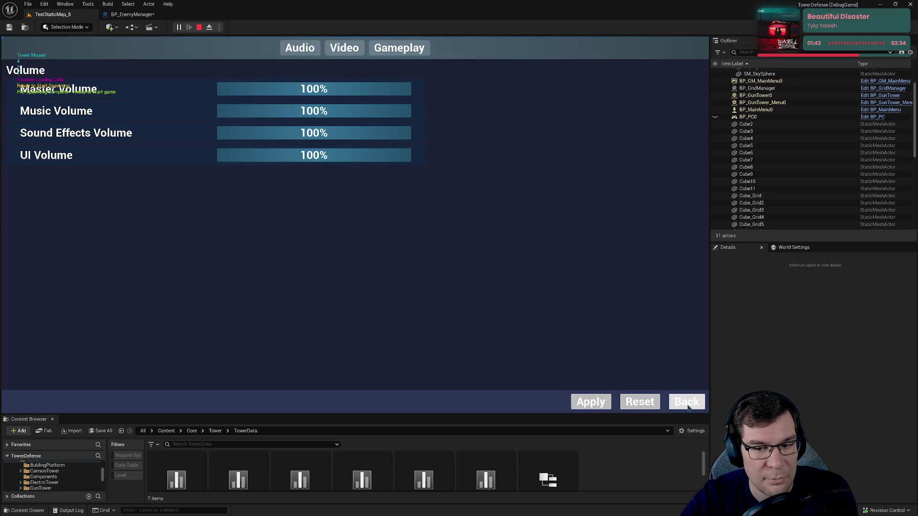
pyautogui.click(199, 27)
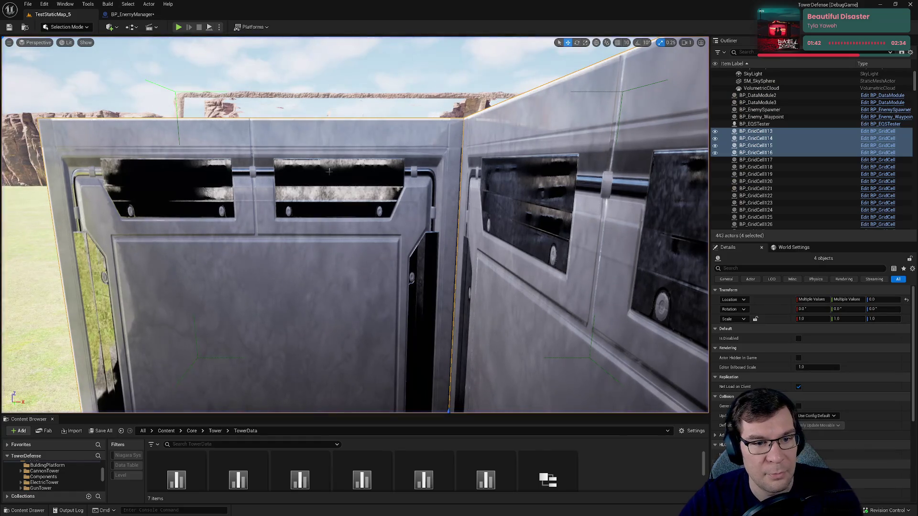
# Step: Open the BP_GunTower blueprint via Ctrl+P search, then return to the TestStaticMap_5 level
pyautogui.hotkey('ctrl', 'p')
pyautogui.write('gun')
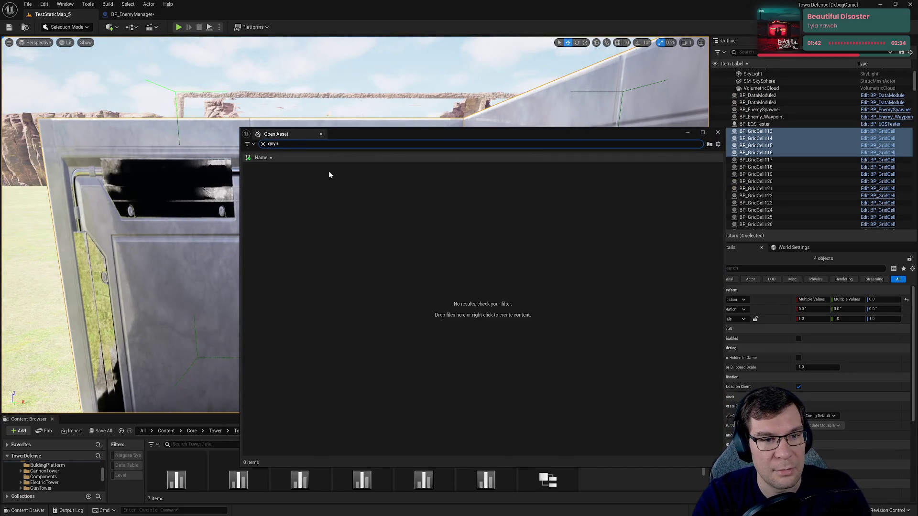
pyautogui.write('tower')
pyautogui.press('Down')
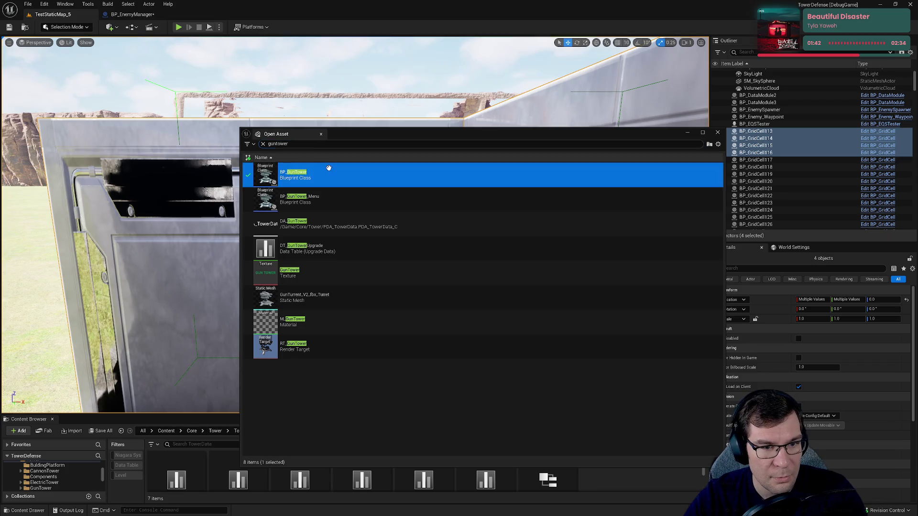
pyautogui.press('Return')
pyautogui.scroll(-10, 799, 348)
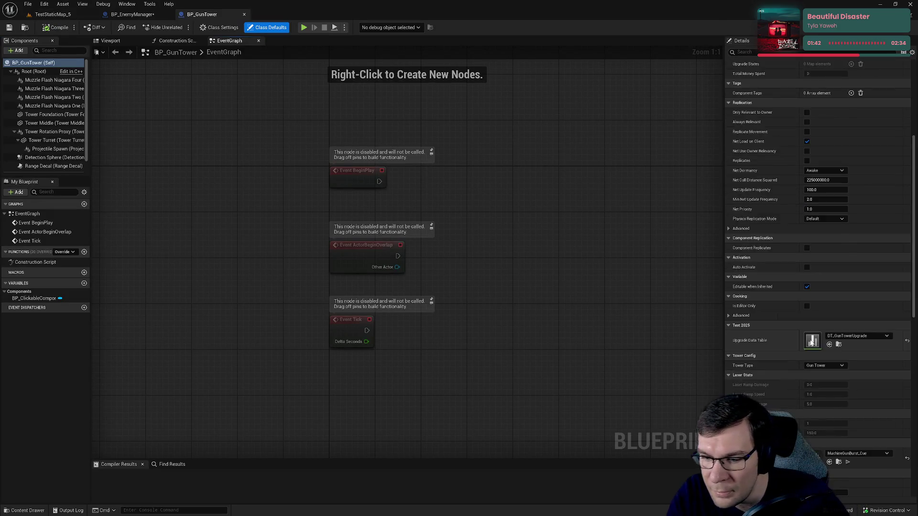
pyautogui.click(838, 347)
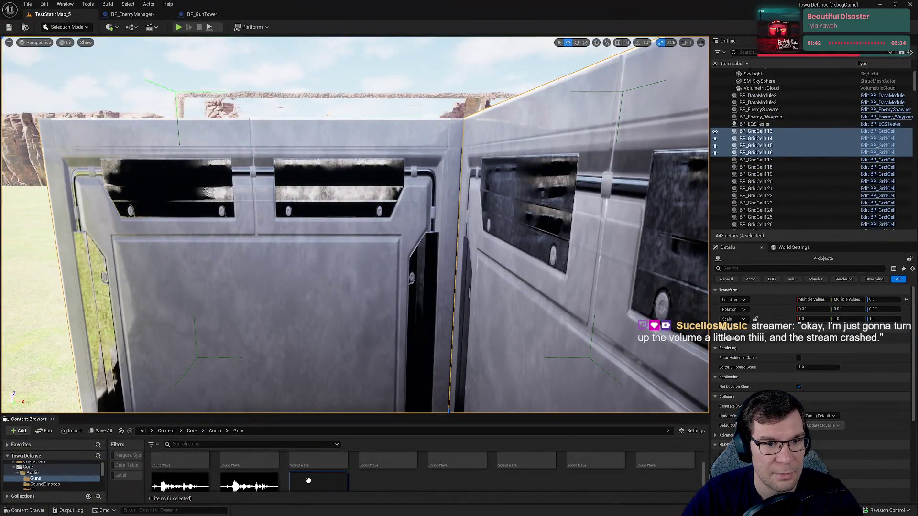
# Step: Set MachineGunBurst_Cue's Volume Multiplier to 0.8, save it, and start a new play-test
pyautogui.doubleClick(308, 480)
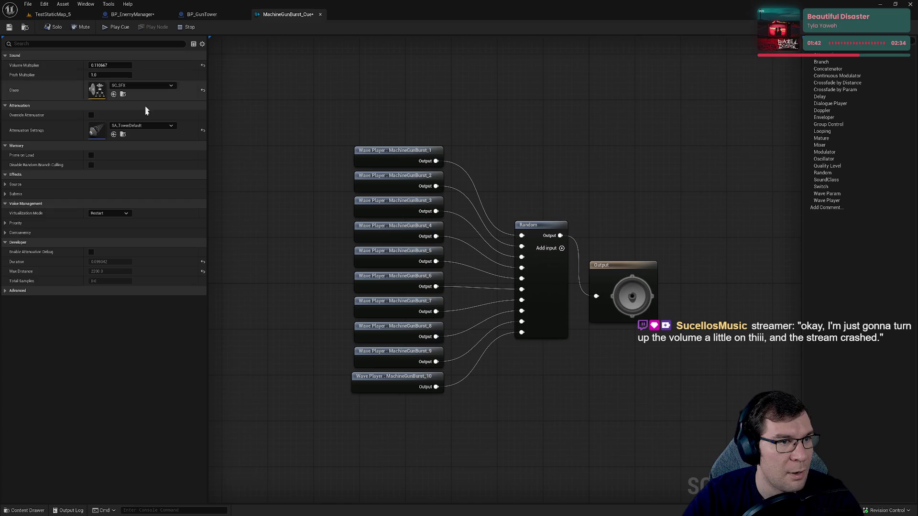
pyautogui.moveTo(116, 64); pyautogui.dragTo(105, 66)
pyautogui.click(104, 66)
pyautogui.write('0.8')
pyautogui.click(9, 27)
pyautogui.click(50, 14)
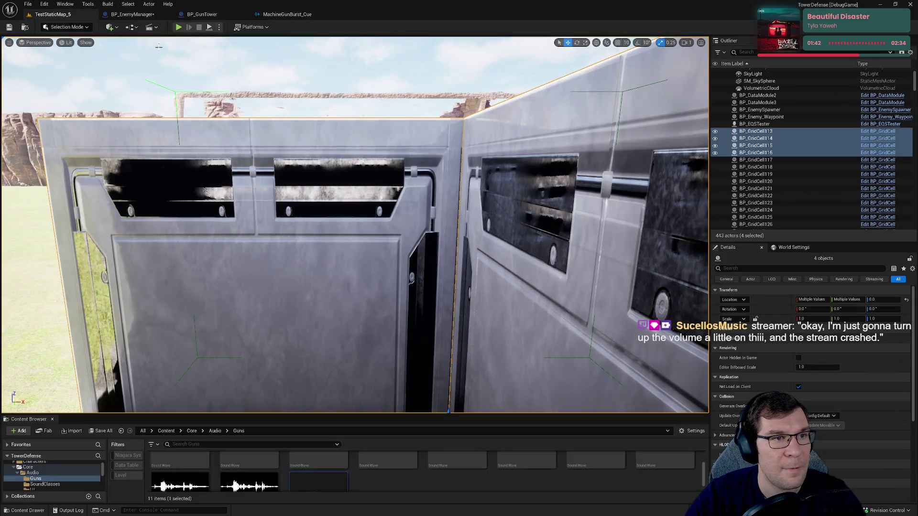
pyautogui.click(178, 27)
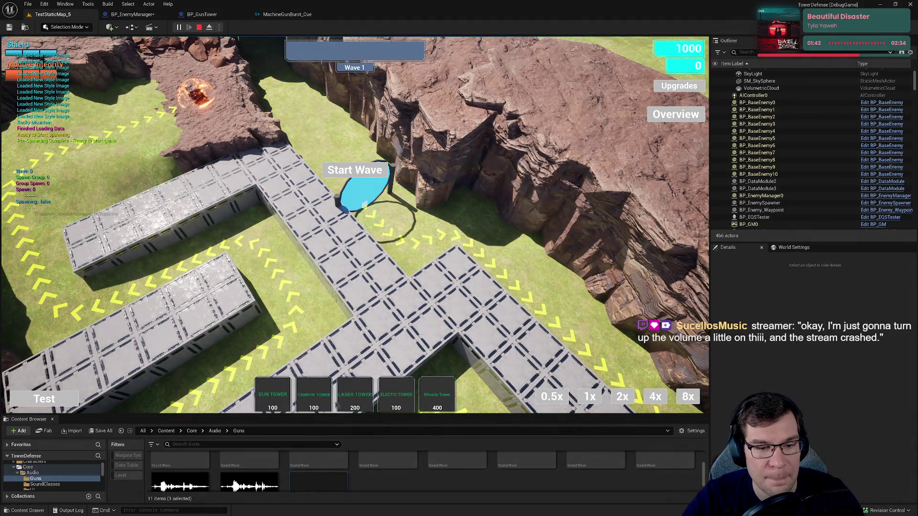
# Step: Place two gun towers along the path, run Wave 1, and stop the play-test
pyautogui.click(273, 395)
pyautogui.click(459, 261)
pyautogui.click(384, 219)
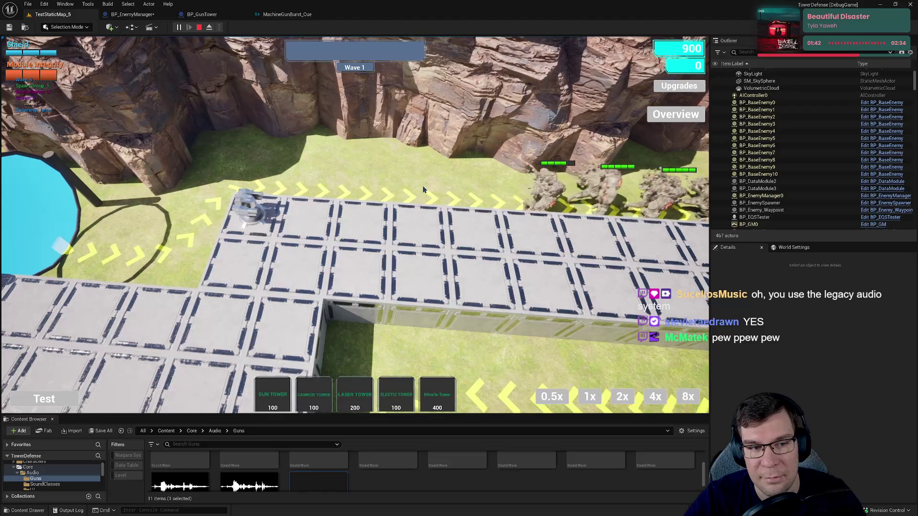
pyautogui.click(468, 215)
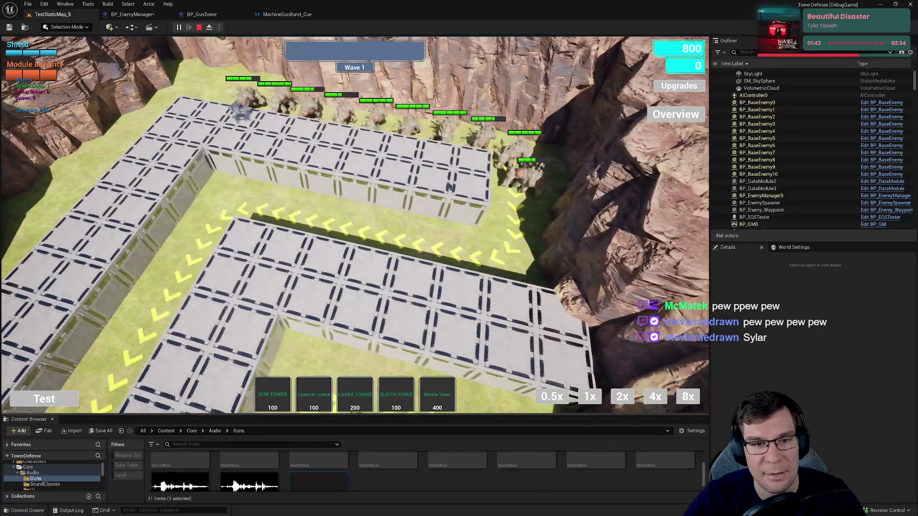
pyautogui.click(199, 27)
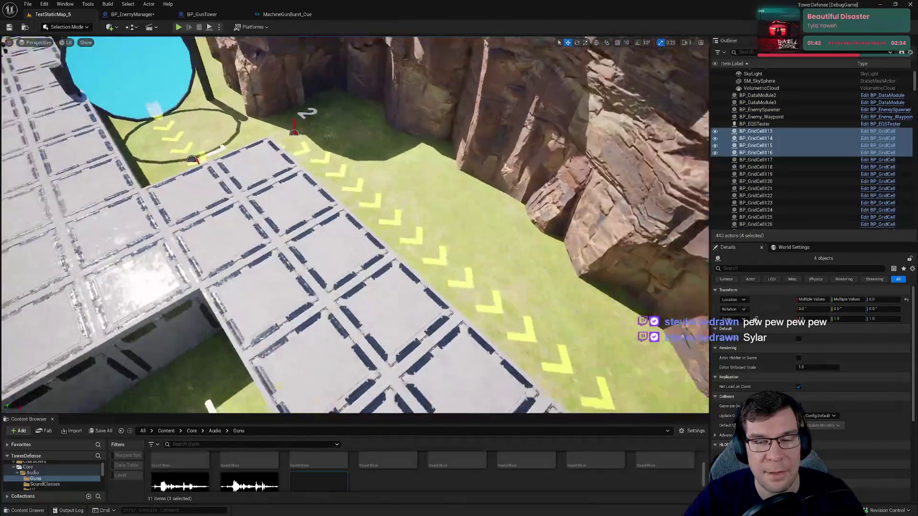
# Step: Review the MachineGunBurst_Cue sound cue, then play-test from the TestStaticMap_5 level
pyautogui.click(287, 15)
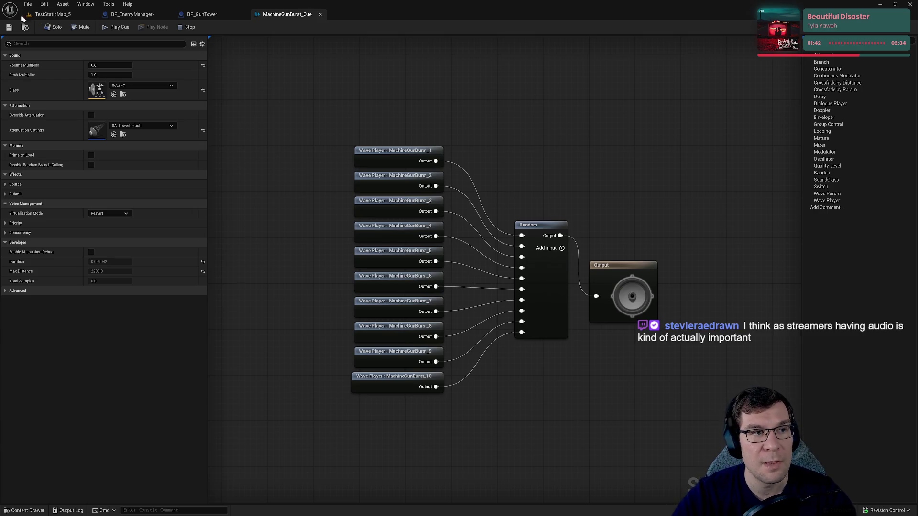
pyautogui.click(23, 15)
pyautogui.click(180, 27)
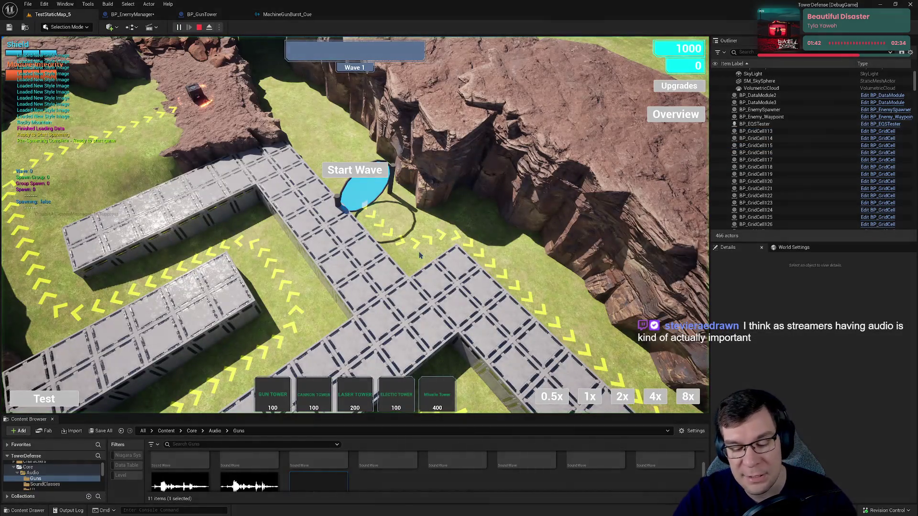
# Step: Pause the game, view the Settings audio volumes at 100%, then return to MachineGunBurst_Cue
pyautogui.press('Escape')
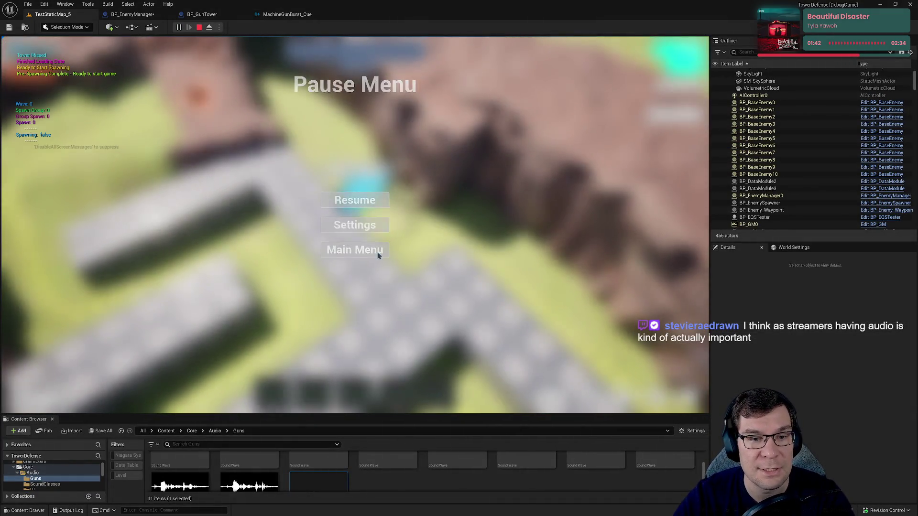
pyautogui.click(354, 224)
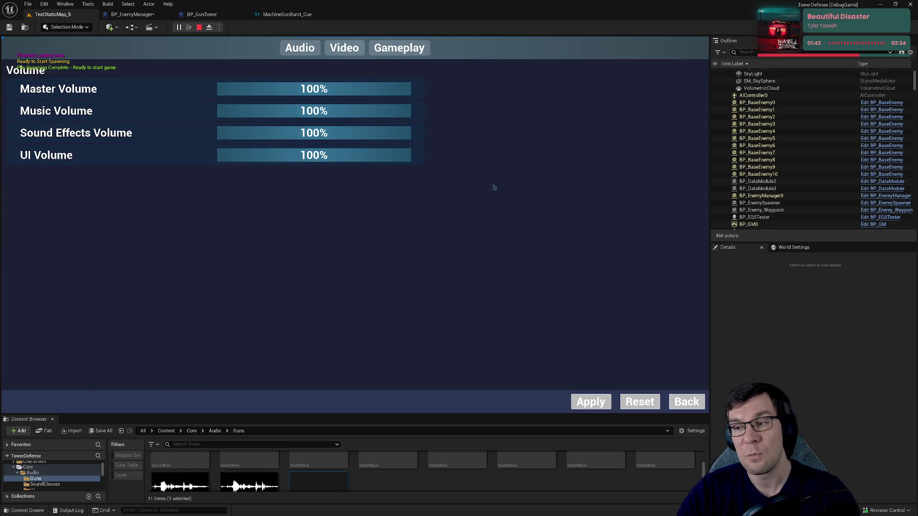
pyautogui.click(287, 14)
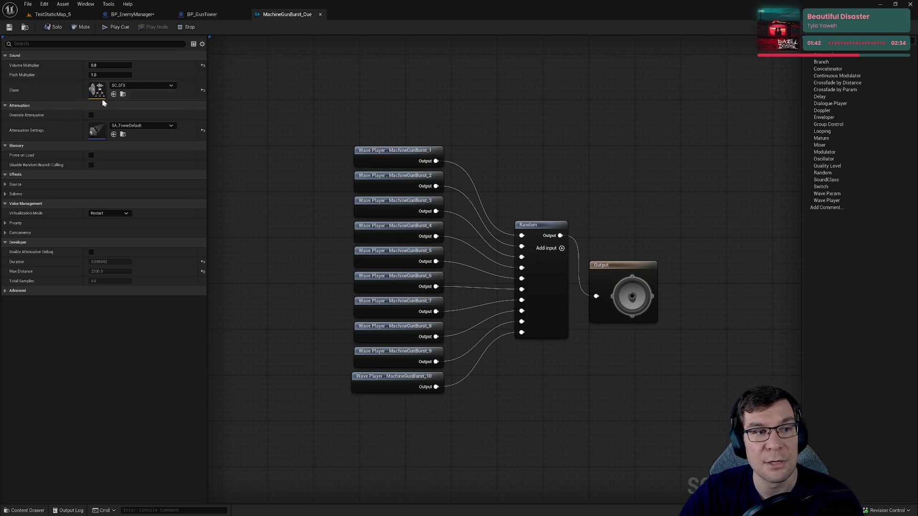
pyautogui.click(154, 85)
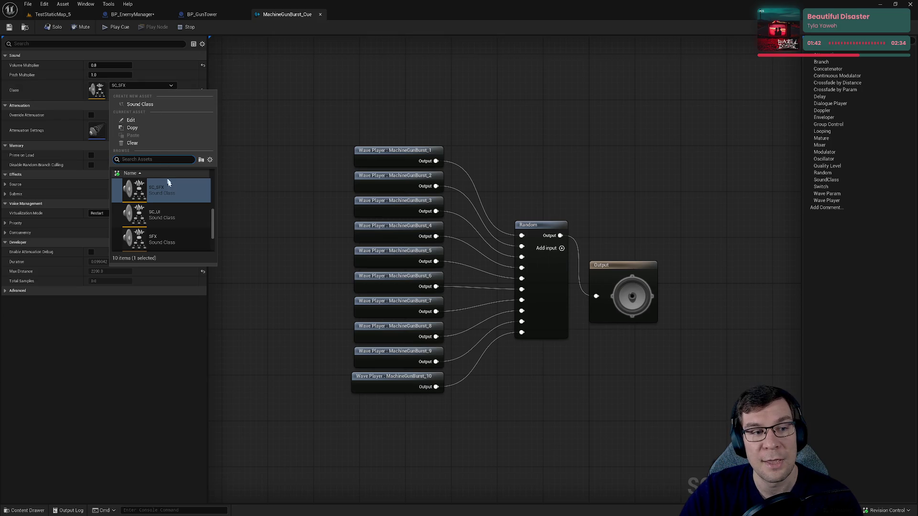
pyautogui.scroll(-2, 184, 201)
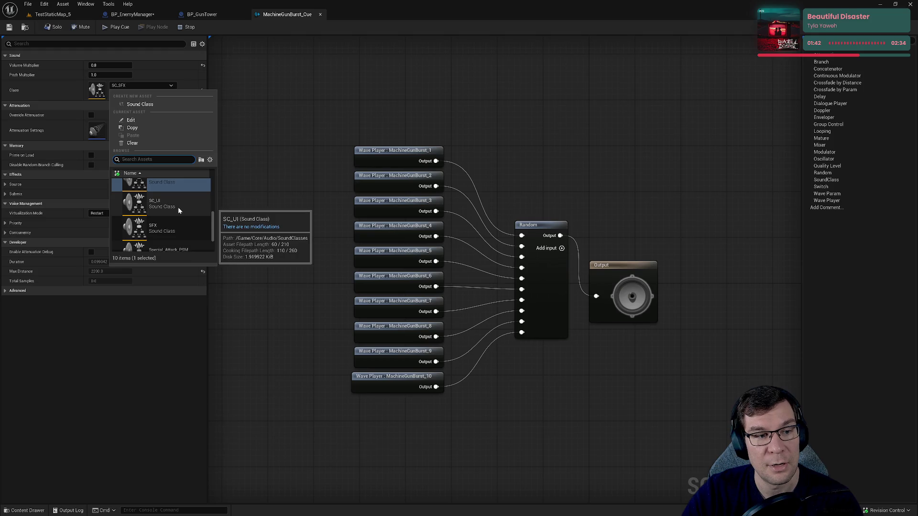
pyautogui.scroll(-2, 178, 210)
pyautogui.scroll(3, 177, 207)
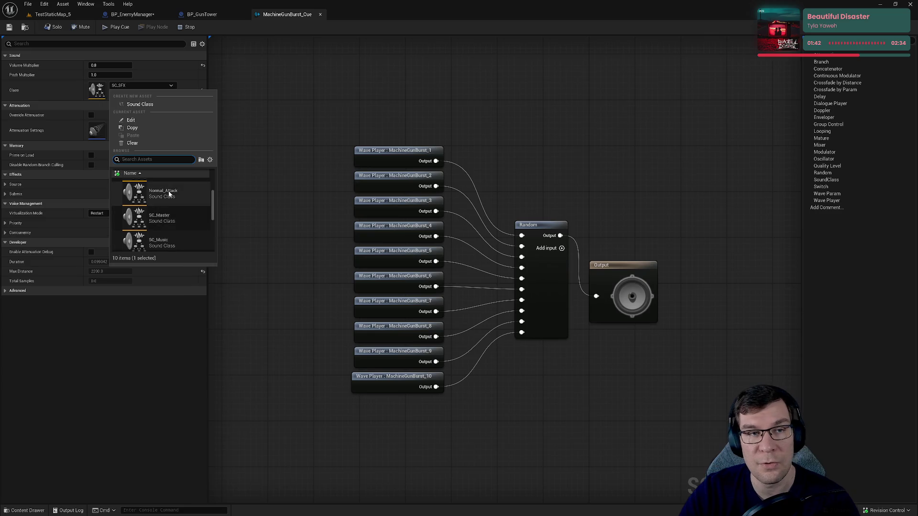
pyautogui.click(300, 134)
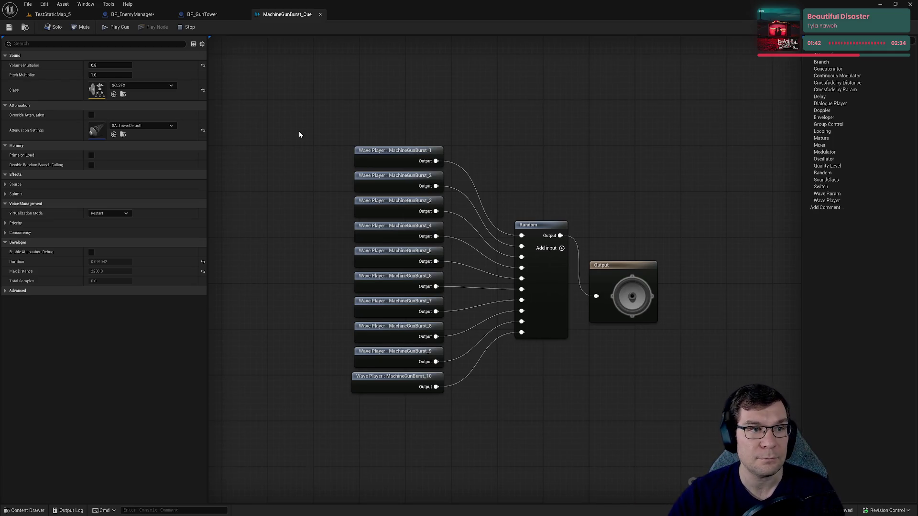
# Step: Open SC_Master from the Content Browser, inspect its SC_Music, SC_SFX and SC_UI children, and dock it
pyautogui.click(122, 95)
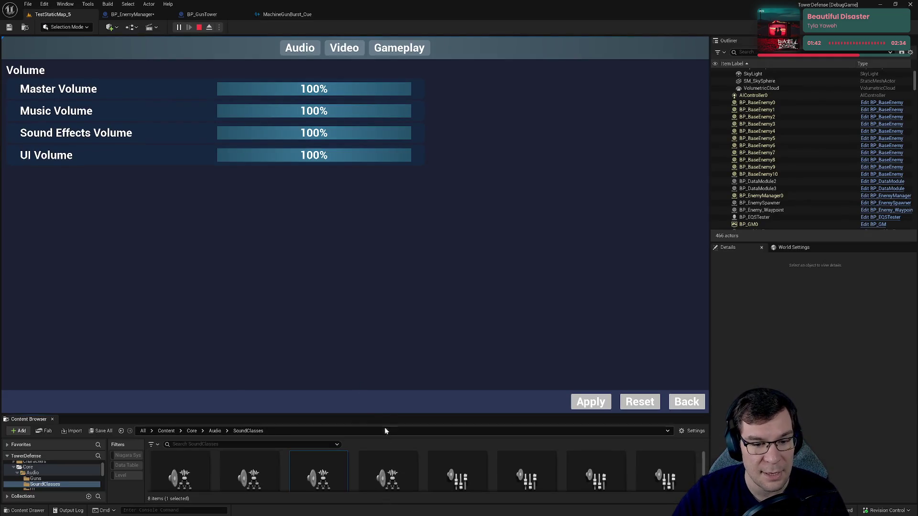
pyautogui.moveTo(389, 414)
pyautogui.mouseDown()
pyautogui.moveTo(429, 118)
pyautogui.moveTo(429, 129)
pyautogui.mouseUp()
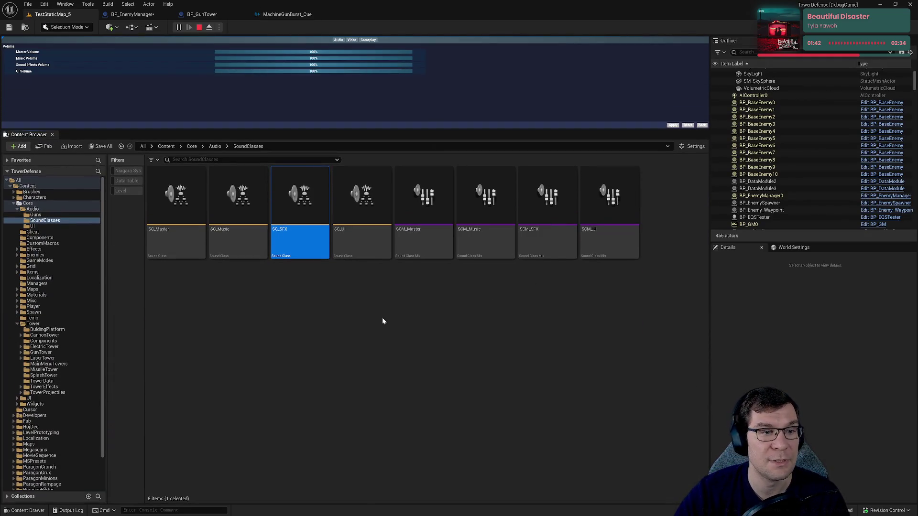
pyautogui.click(271, 300)
pyautogui.doubleClick(168, 212)
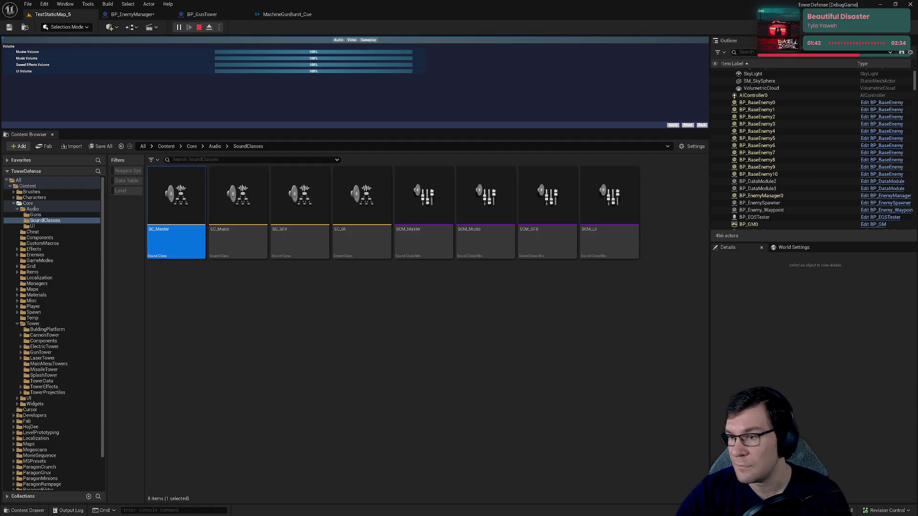
pyautogui.moveTo(473, 348); pyautogui.dragTo(355, 339)
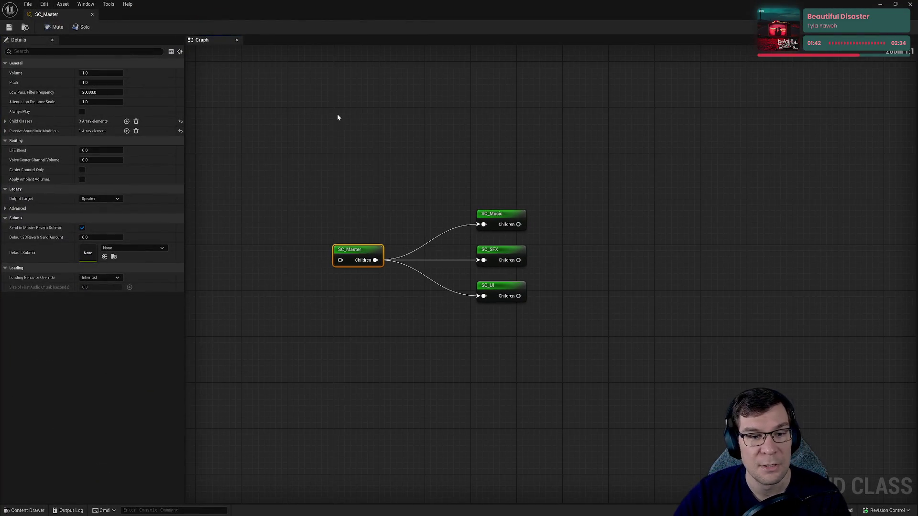
pyautogui.moveTo(480, 114); pyautogui.dragTo(563, 458)
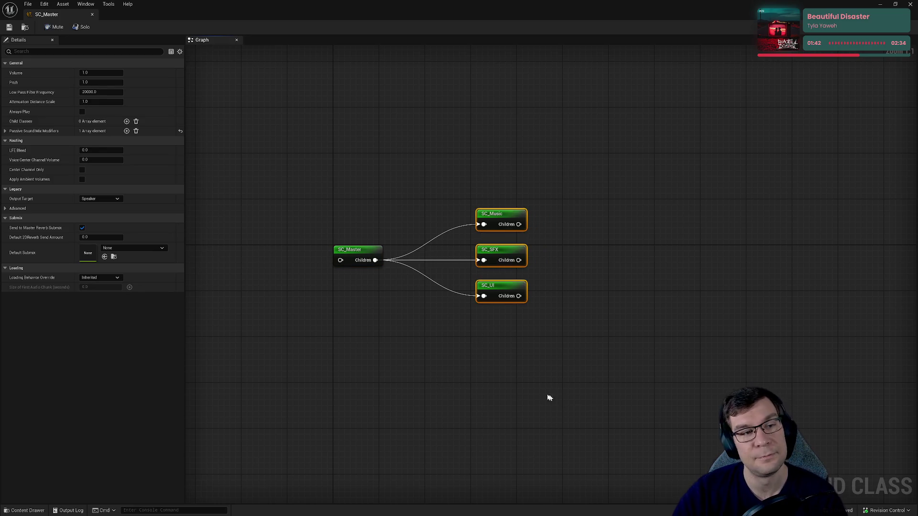
pyautogui.moveTo(55, 22)
pyautogui.mouseDown()
pyautogui.moveTo(313, 36)
pyautogui.moveTo(313, 16)
pyautogui.mouseUp()
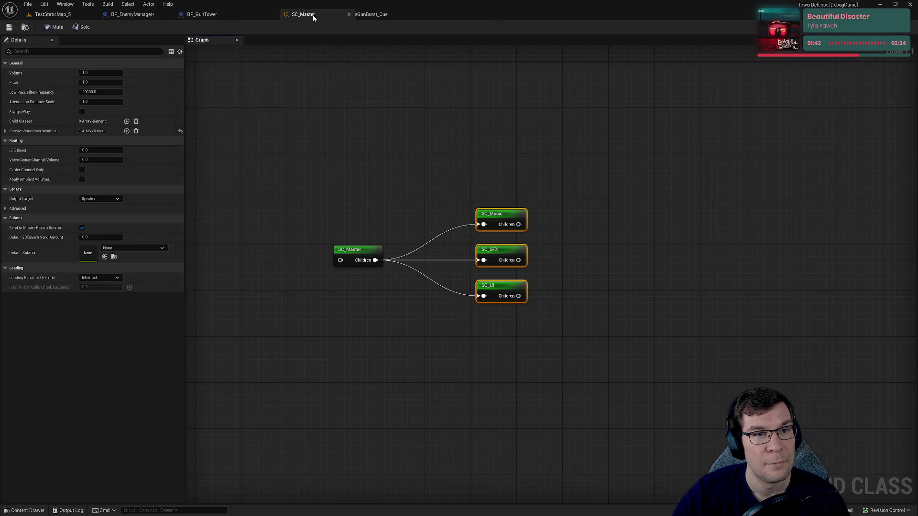
pyautogui.click(449, 323)
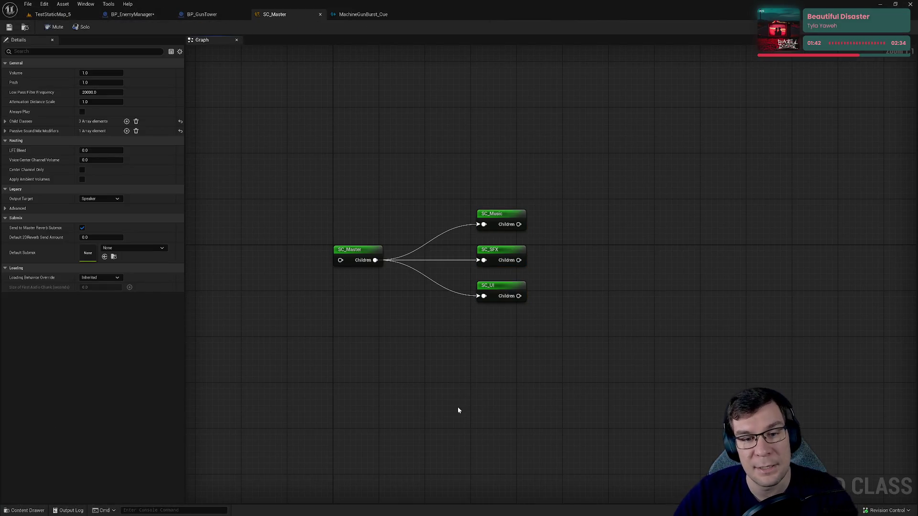
# Step: Open the SCM_Master sound mix from the Content Drawer
pyautogui.hotkey('ctrl', 'space')
pyautogui.press('Right')
pyautogui.press('Right')
pyautogui.press('Right')
pyautogui.press('Return')
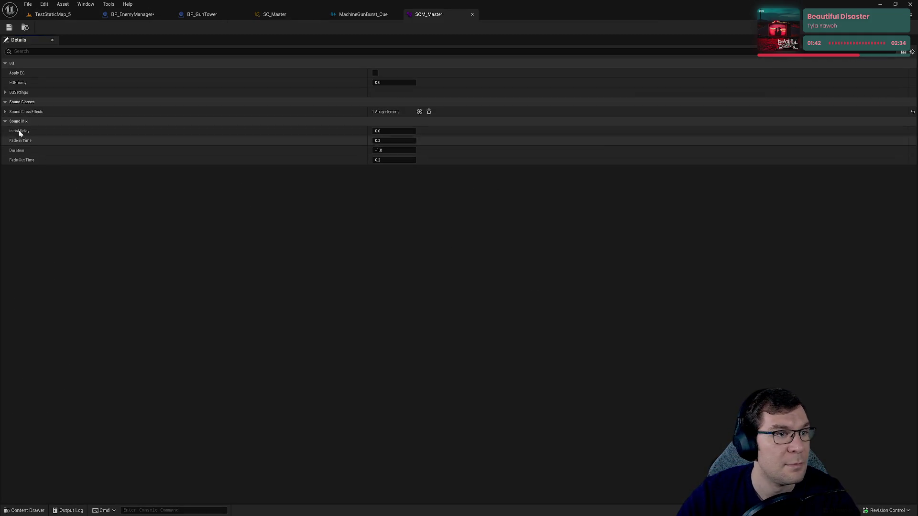
# Step: Expand Sound Class Effects and Index [0] to show SC_Master's volume and pitch at 1.0
pyautogui.click(6, 112)
pyautogui.click(11, 122)
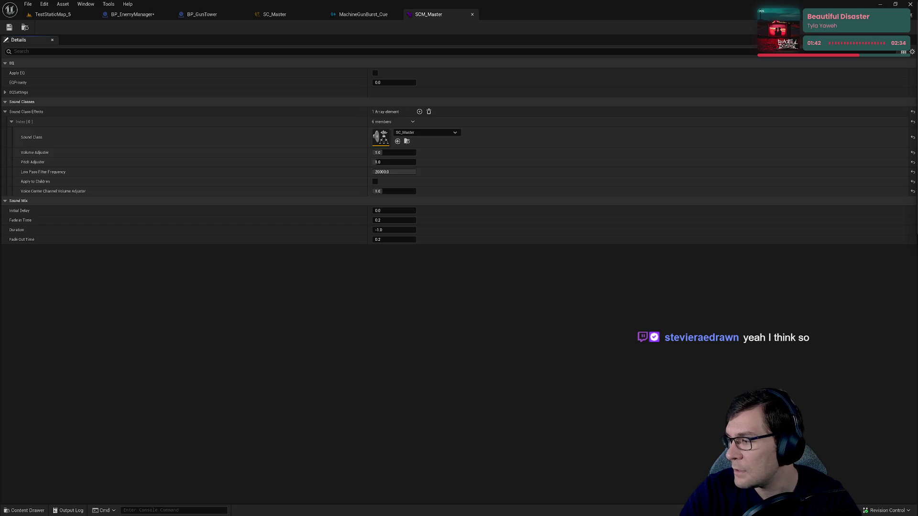
# Step: Switch to getsoundly.com in the browser and jump to its pricing table
pyautogui.hotkey('alt', 'Tab')
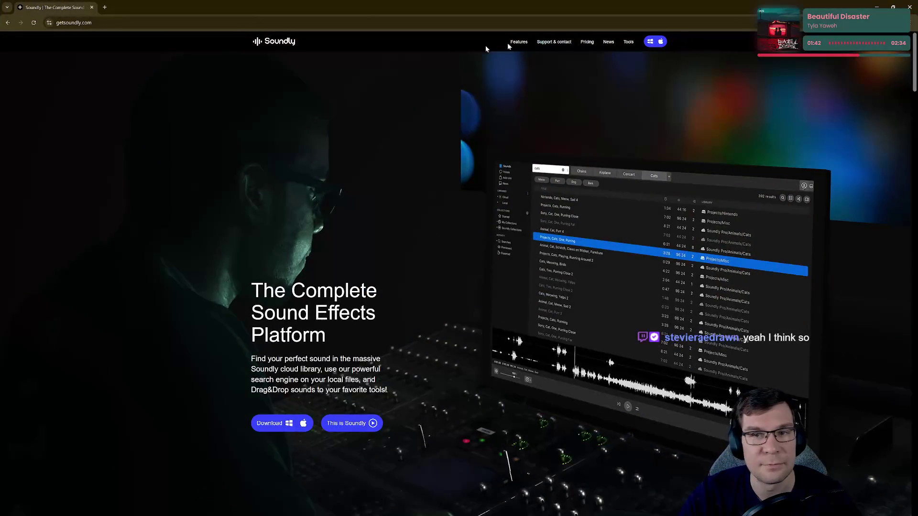
pyautogui.scroll(-5, 601, 110)
pyautogui.click(601, 109)
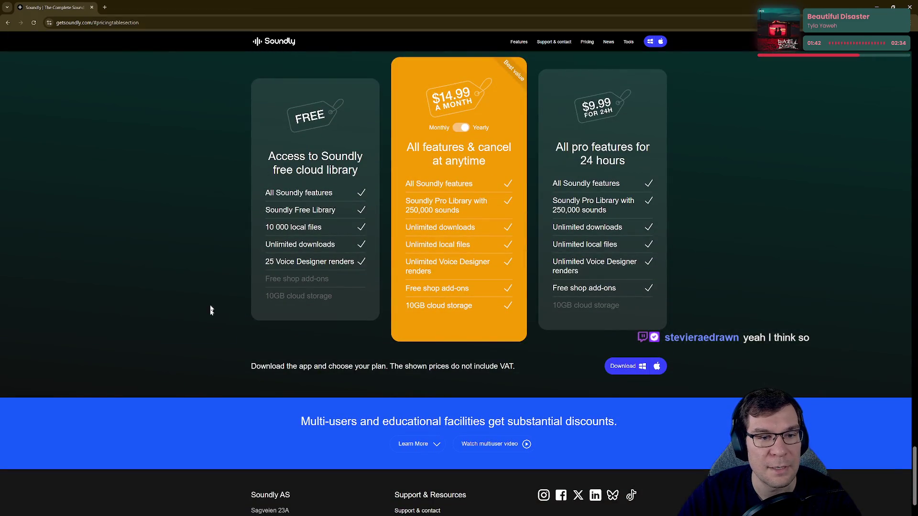
pyautogui.moveTo(291, 142); pyautogui.dragTo(303, 203)
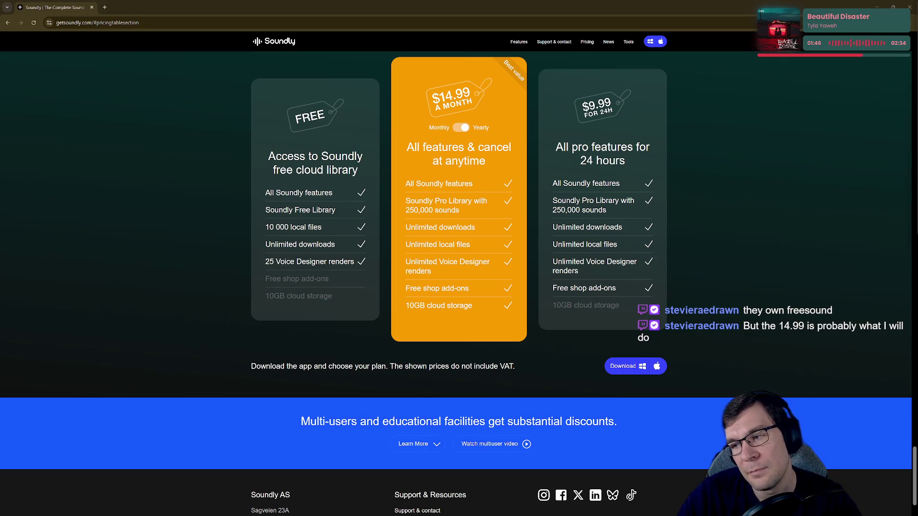
# Step: Toggle the Pro plan's billing, leaving it on monthly at $19.99 a month
pyautogui.click(457, 130)
pyautogui.click(456, 130)
pyautogui.click(456, 130)
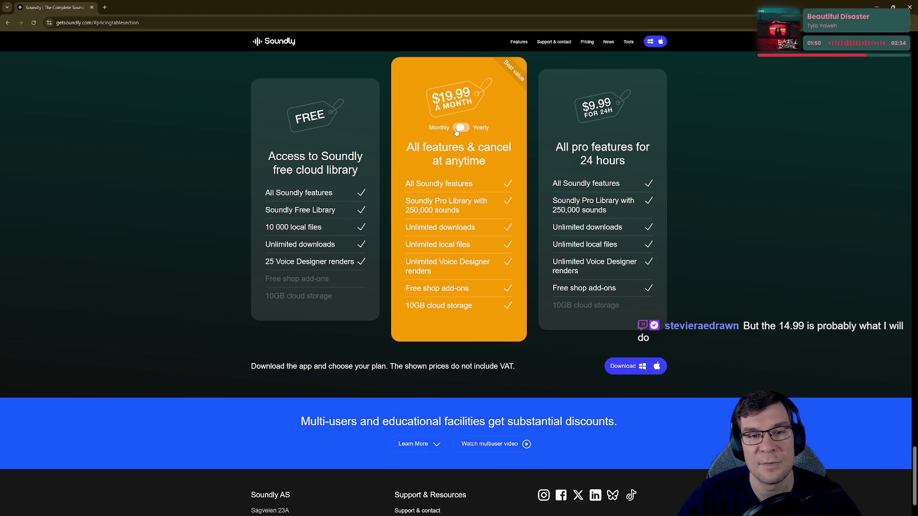
pyautogui.click(457, 130)
pyautogui.click(456, 130)
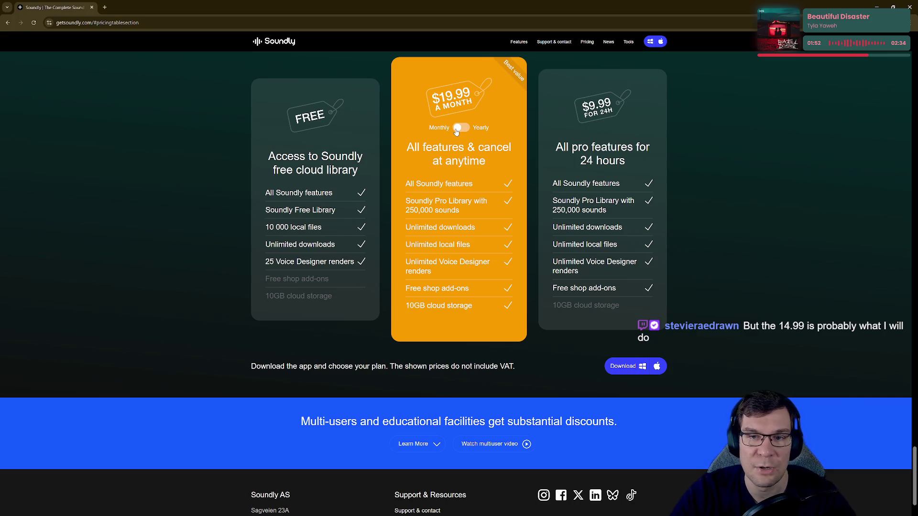
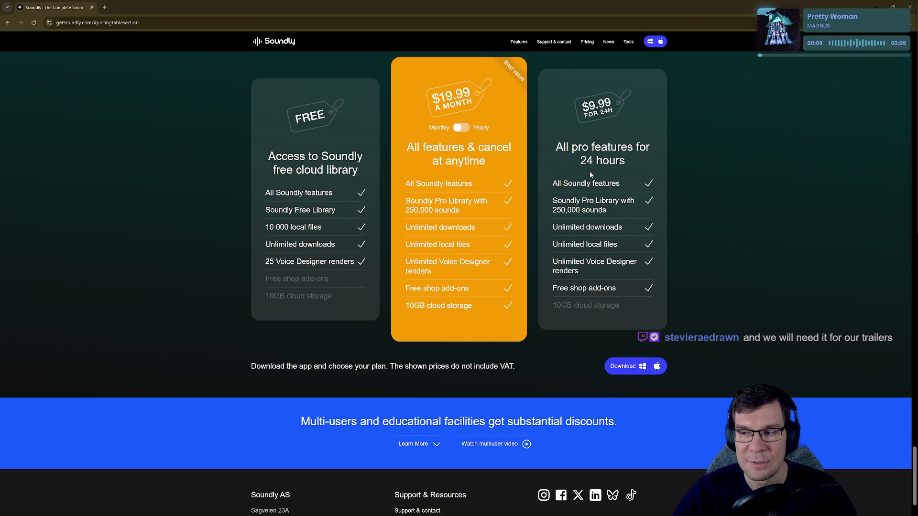
# Step: Shrink and minimize the Soundly pricing-page browser, then bring up the BP_EnemyManager Blueprint tab
pyautogui.doubleClick(550, 11)
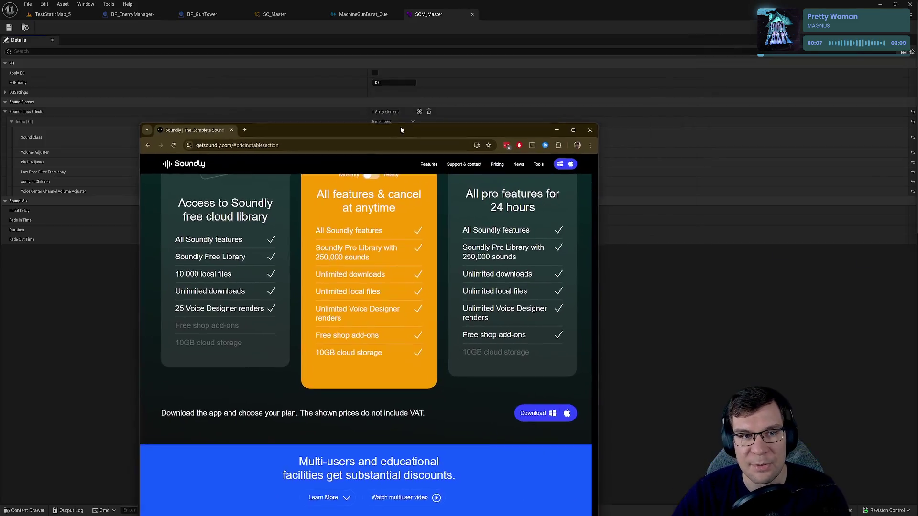
pyautogui.moveTo(539, 108); pyautogui.dragTo(596, 59)
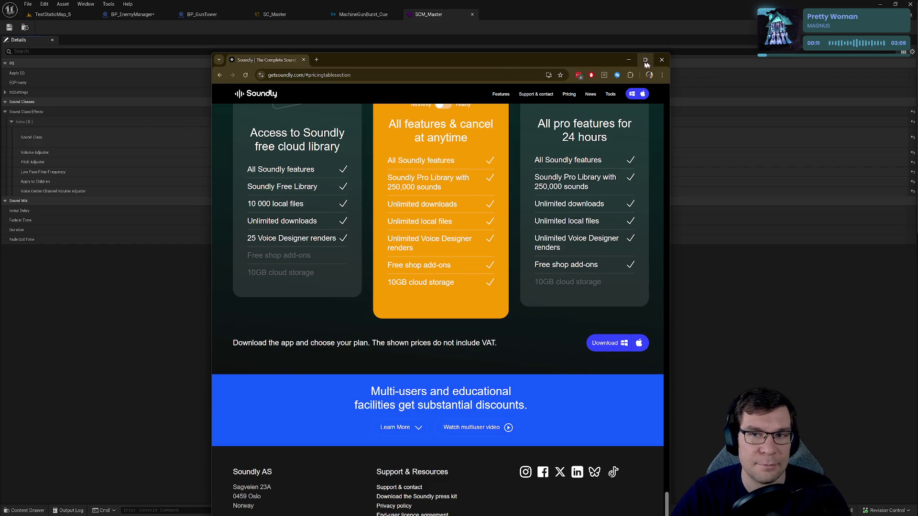
pyautogui.click(337, 75)
pyautogui.moveTo(418, 57)
pyautogui.mouseDown()
pyautogui.moveTo(526, 70)
pyautogui.moveTo(450, 70)
pyautogui.mouseUp()
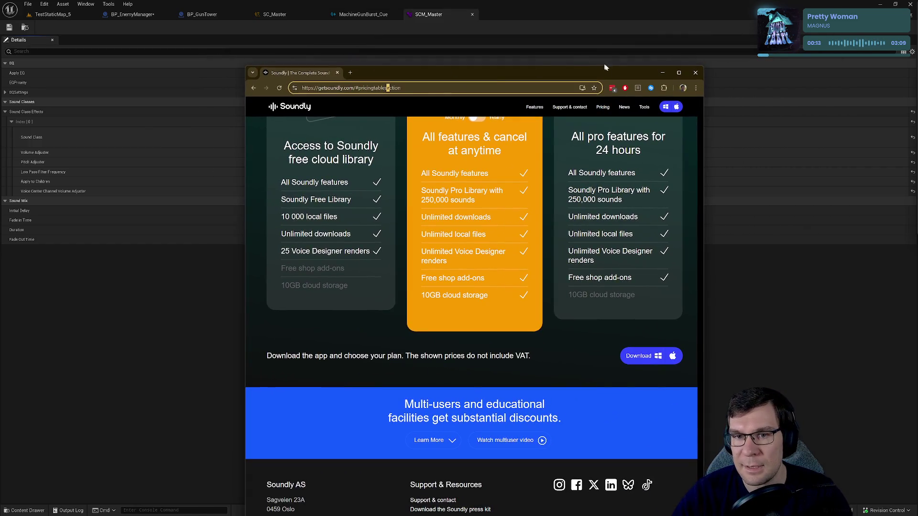
pyautogui.click(661, 68)
pyautogui.click(125, 18)
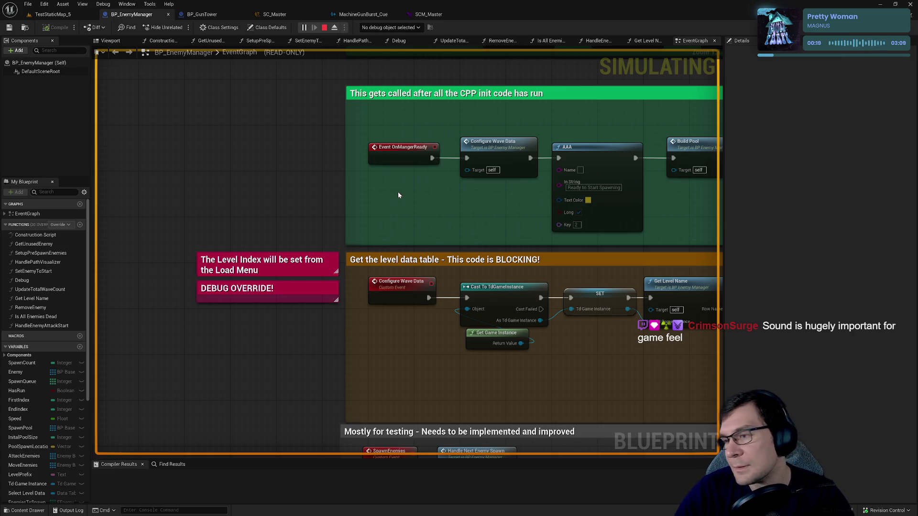
# Step: Stop the running simulation and return to the BP_EnemyManager event graph
pyautogui.scroll(-4, 399, 194)
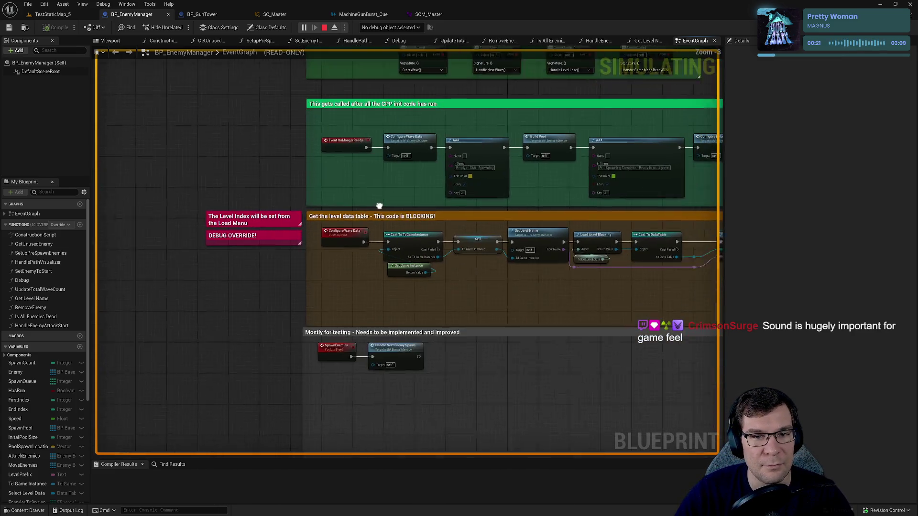
pyautogui.click(324, 27)
pyautogui.click(125, 14)
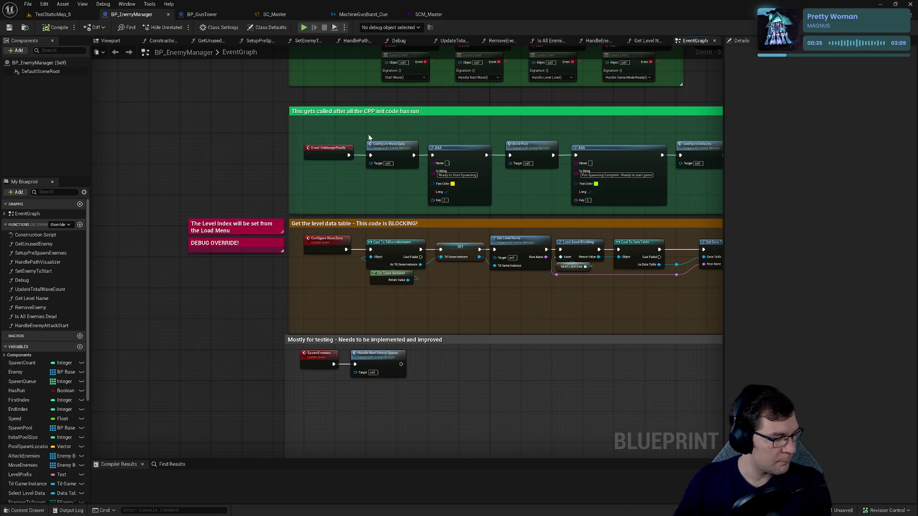
# Step: Review the level-data chain and BeginPlay nodes, moving the SET node down toward the green section
pyautogui.moveTo(540, 227); pyautogui.dragTo(370, 227)
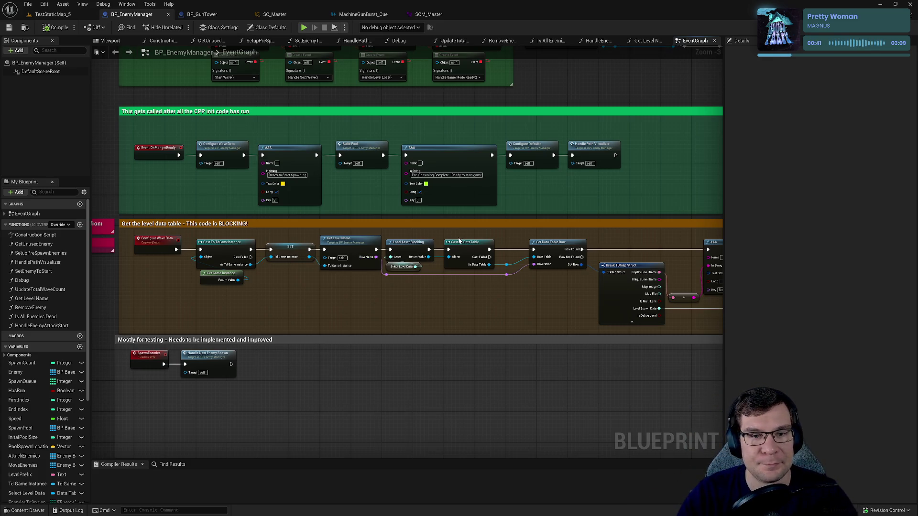
pyautogui.moveTo(455, 248); pyautogui.dragTo(526, 176)
pyautogui.scroll(3, 465, 272)
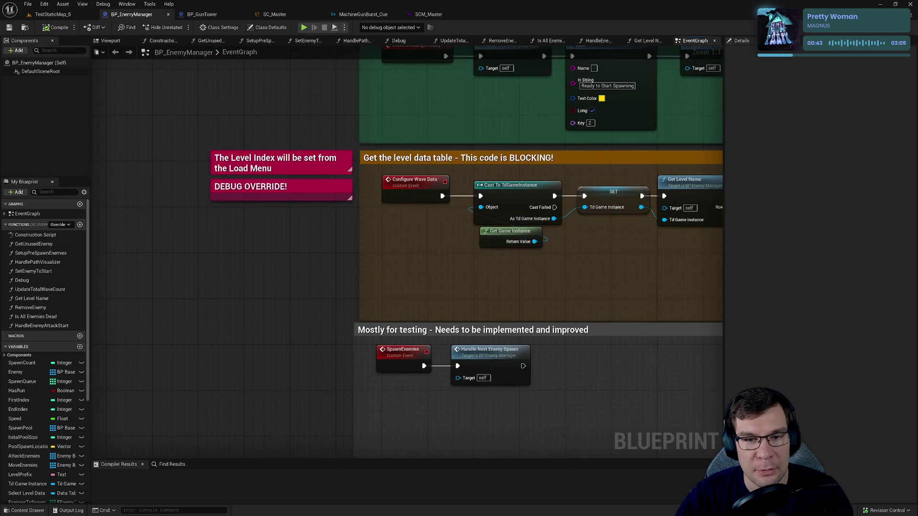
pyautogui.moveTo(645, 382)
pyautogui.mouseDown()
pyautogui.moveTo(533, 203)
pyautogui.moveTo(390, 140)
pyautogui.mouseUp()
pyautogui.moveTo(604, 143)
pyautogui.mouseDown()
pyautogui.moveTo(263, 156)
pyautogui.moveTo(574, 125)
pyautogui.mouseUp()
pyautogui.moveTo(335, 177); pyautogui.dragTo(554, 253)
pyautogui.click(659, 239)
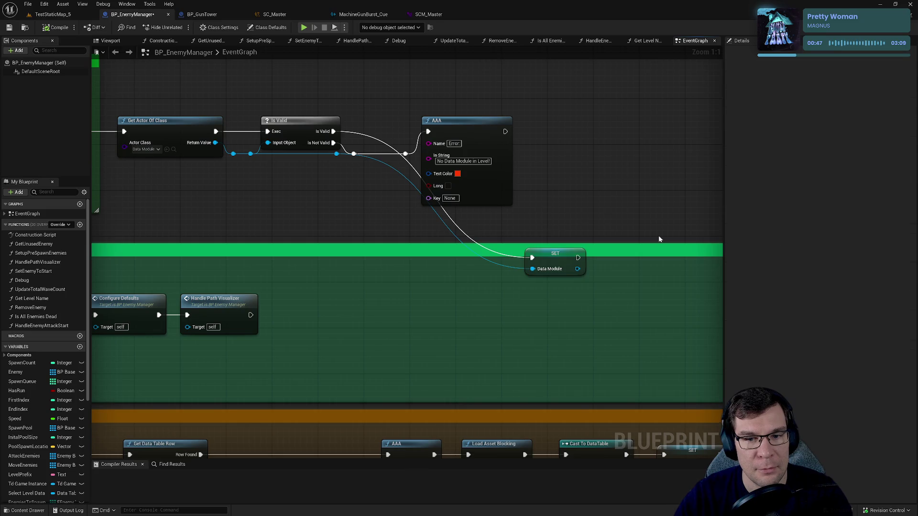
# Step: Widen the event graph area and center the view on the CPP init section
pyautogui.scroll(-3, 268, 203)
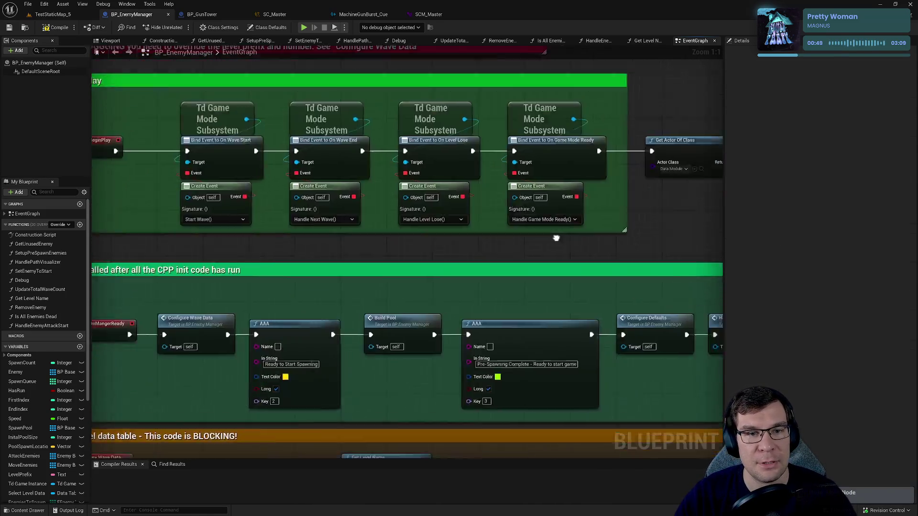
pyautogui.scroll(3, 553, 239)
pyautogui.moveTo(723, 167); pyautogui.dragTo(862, 177)
pyautogui.moveTo(782, 196); pyautogui.dragTo(664, 161)
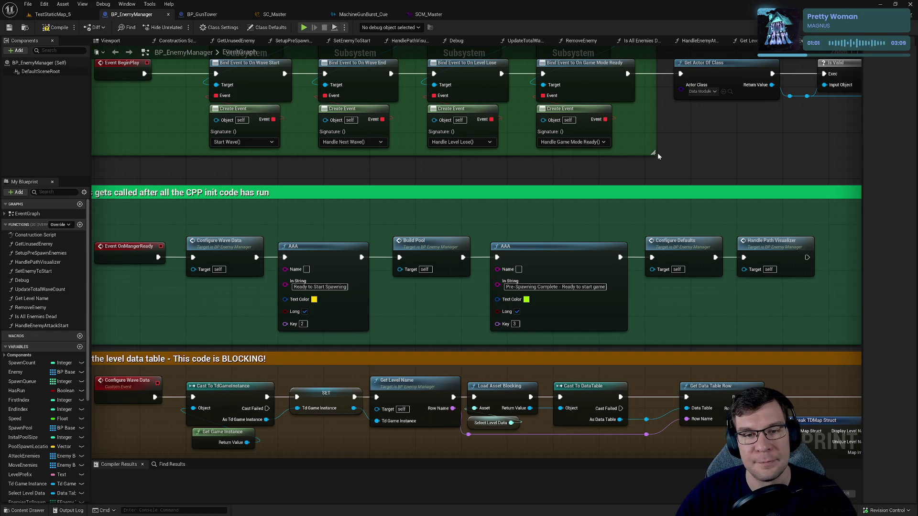
pyautogui.scroll(-1, 631, 158)
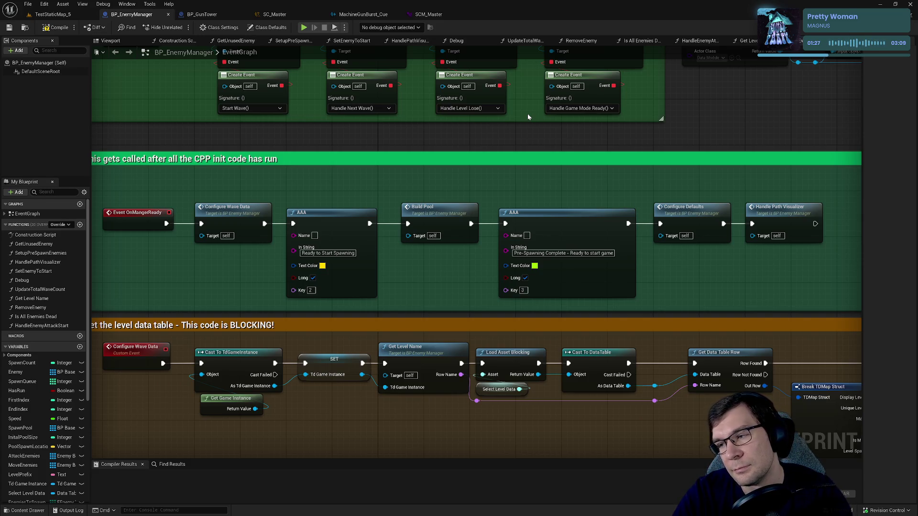
pyautogui.scroll(-2, 721, 294)
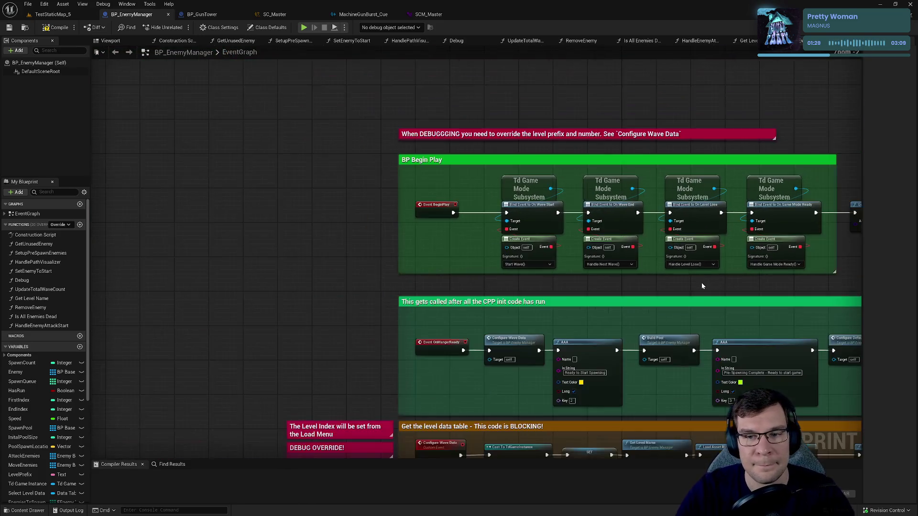
pyautogui.moveTo(702, 286); pyautogui.dragTo(517, 176)
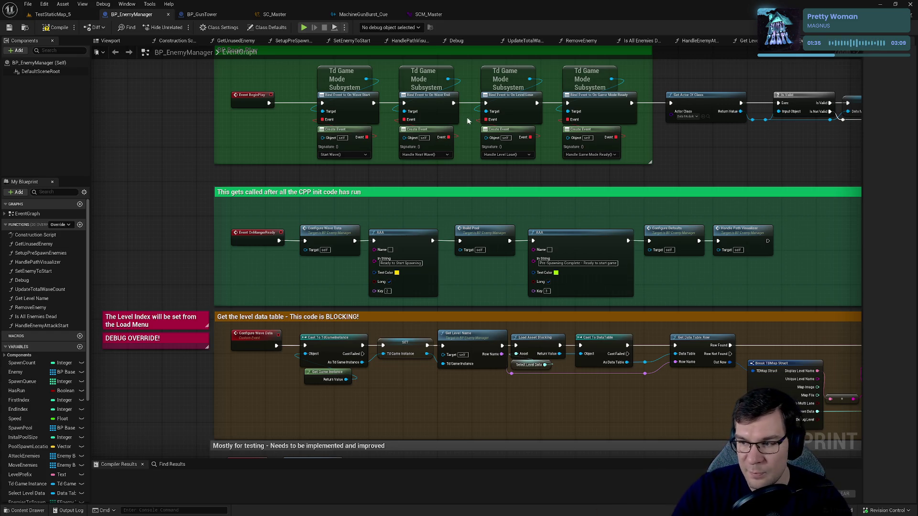
pyautogui.moveTo(415, 160); pyautogui.dragTo(332, 49)
pyautogui.moveTo(415, 159); pyautogui.dragTo(588, 238)
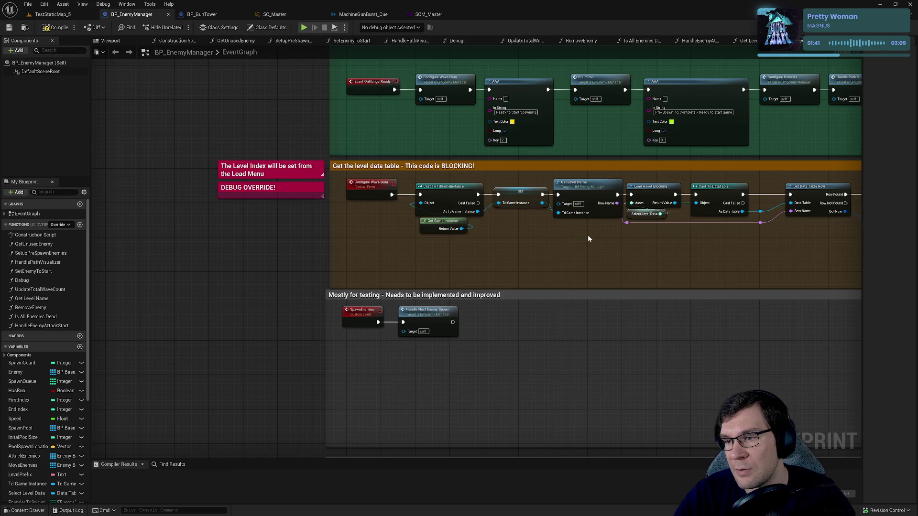
pyautogui.moveTo(560, 234); pyautogui.dragTo(514, 213)
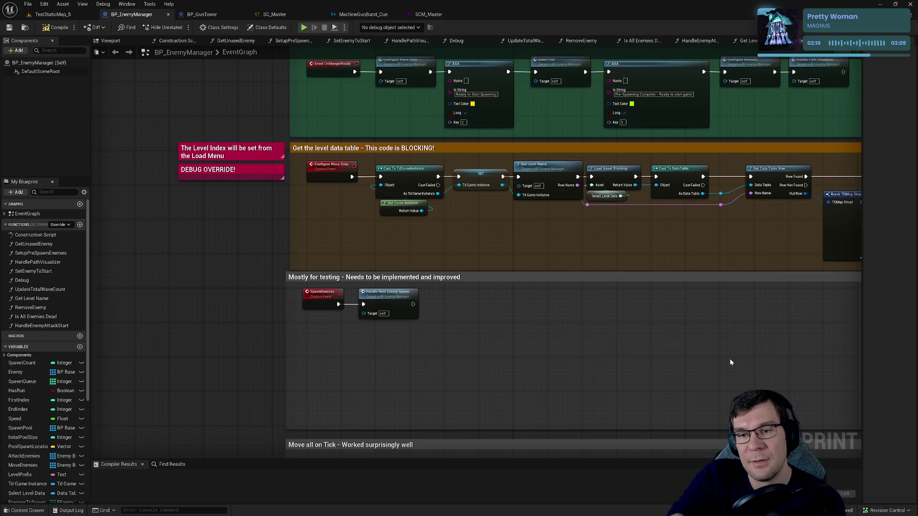
pyautogui.moveTo(730, 363)
pyautogui.mouseDown()
pyautogui.moveTo(595, 256)
pyautogui.moveTo(385, 261)
pyautogui.mouseUp()
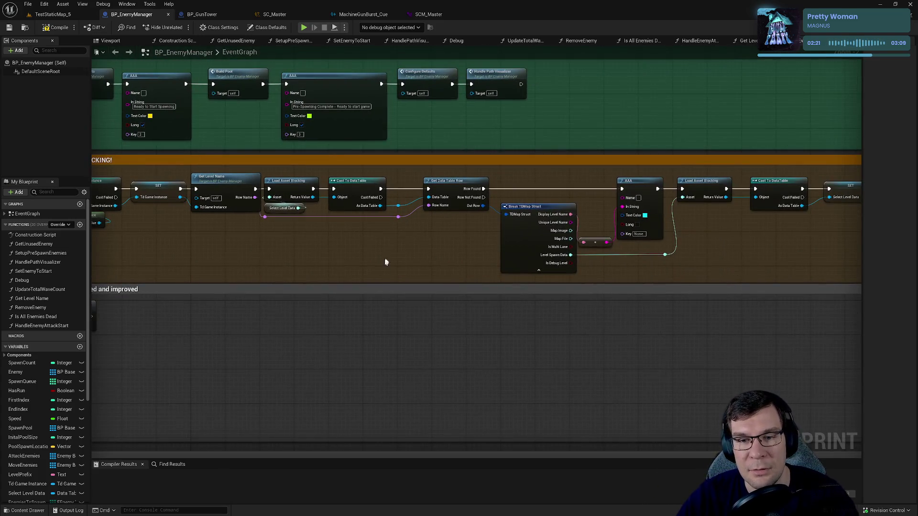
pyautogui.moveTo(443, 241)
pyautogui.mouseDown()
pyautogui.moveTo(449, 258)
pyautogui.moveTo(569, 369)
pyautogui.moveTo(531, 330)
pyautogui.mouseUp()
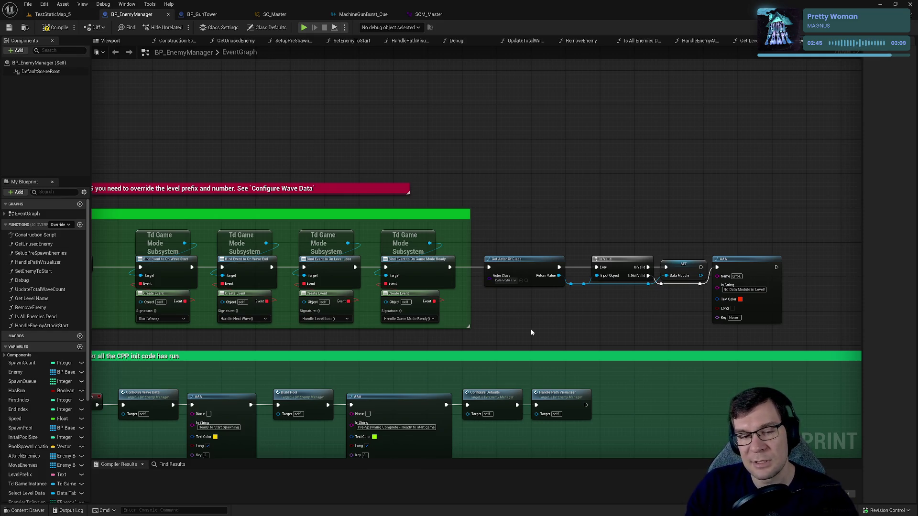
pyautogui.moveTo(531, 329); pyautogui.dragTo(481, 171)
pyautogui.moveTo(383, 250); pyautogui.dragTo(560, 228)
pyautogui.scroll(2, 560, 228)
pyautogui.click(500, 180)
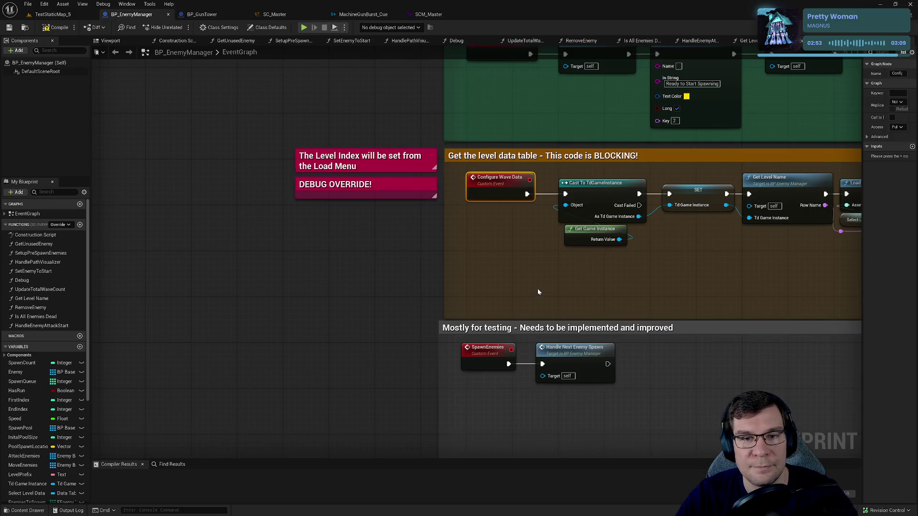
pyautogui.moveTo(538, 292); pyautogui.dragTo(333, 314)
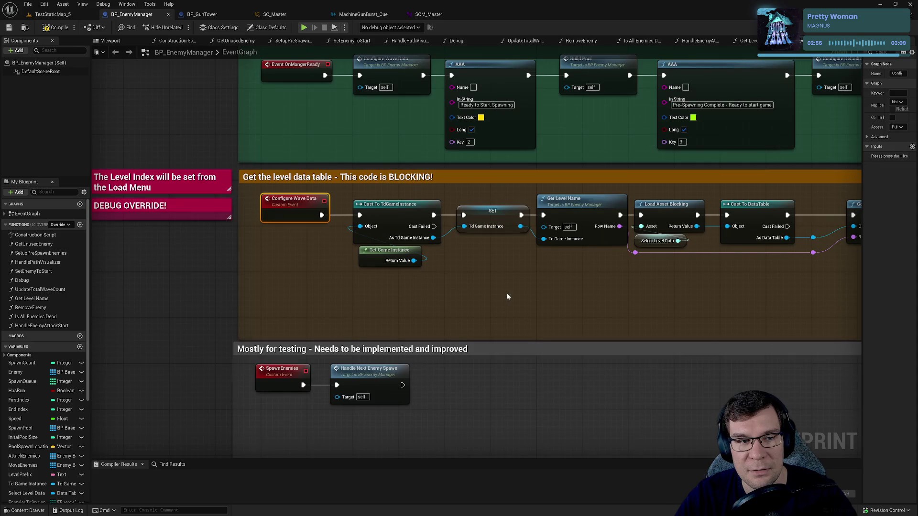
pyautogui.moveTo(566, 279)
pyautogui.mouseDown()
pyautogui.moveTo(418, 272)
pyautogui.moveTo(642, 176)
pyautogui.moveTo(488, 322)
pyautogui.moveTo(494, 217)
pyautogui.mouseUp()
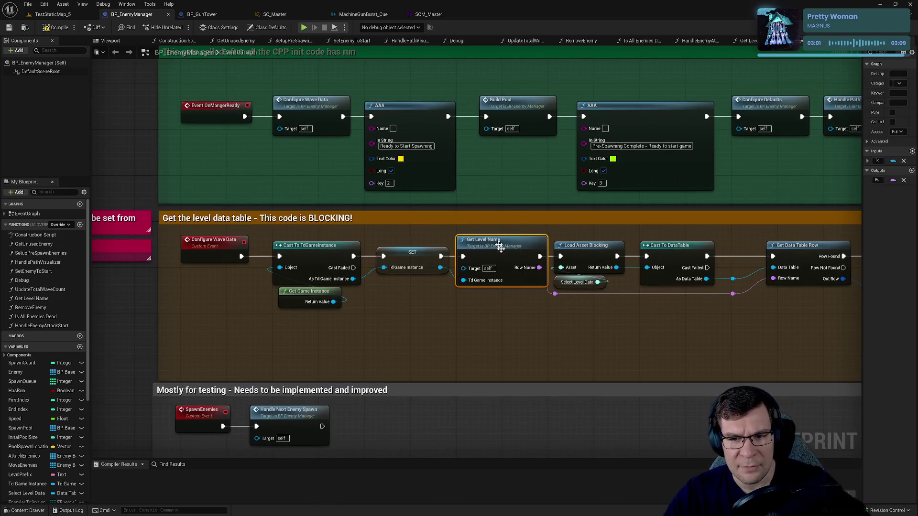
pyautogui.moveTo(597, 329); pyautogui.dragTo(595, 254)
pyautogui.moveTo(685, 310); pyautogui.dragTo(682, 270)
pyautogui.moveTo(779, 278)
pyautogui.mouseDown()
pyautogui.moveTo(749, 259)
pyautogui.moveTo(374, 287)
pyautogui.mouseUp()
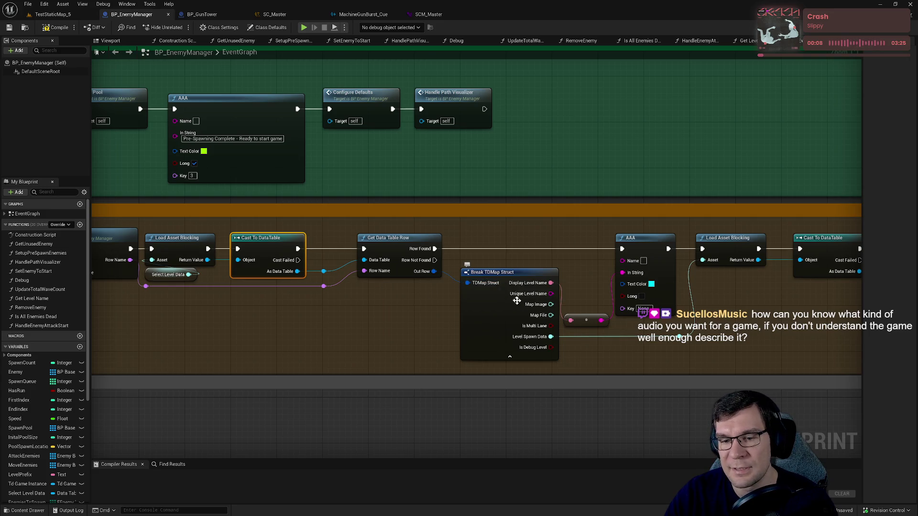
pyautogui.moveTo(551, 252); pyautogui.dragTo(558, 196)
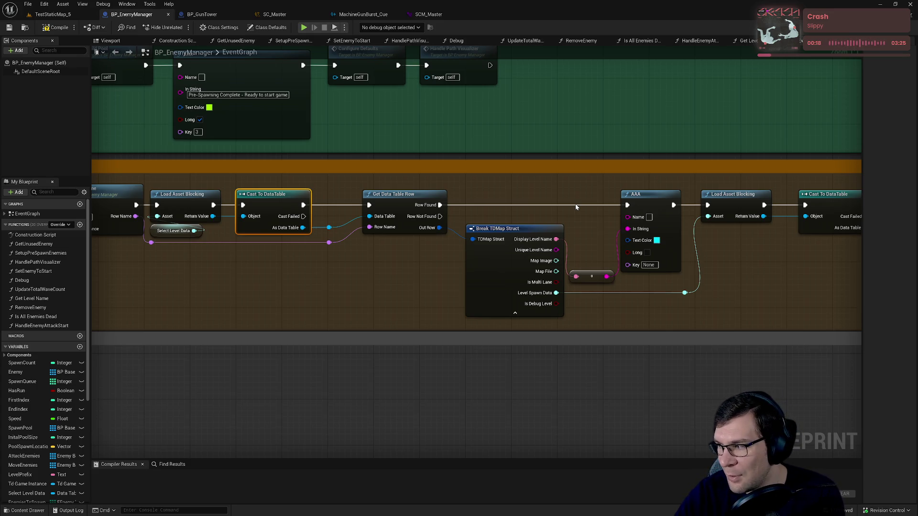
pyautogui.moveTo(599, 354); pyautogui.dragTo(607, 291)
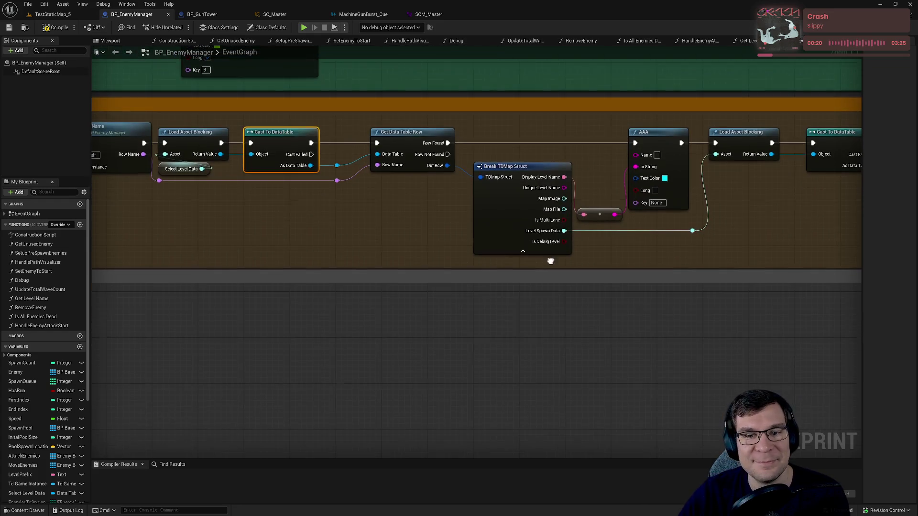
pyautogui.click(402, 133)
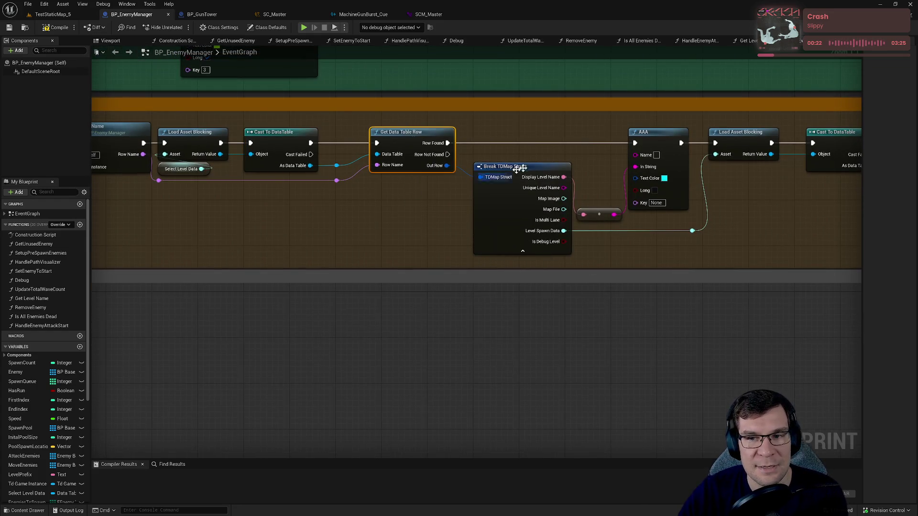
pyautogui.moveTo(612, 140); pyautogui.dragTo(393, 175)
pyautogui.moveTo(296, 163); pyautogui.dragTo(284, 296)
pyautogui.moveTo(554, 252)
pyautogui.mouseDown()
pyautogui.moveTo(532, 182)
pyautogui.moveTo(303, 198)
pyautogui.mouseUp()
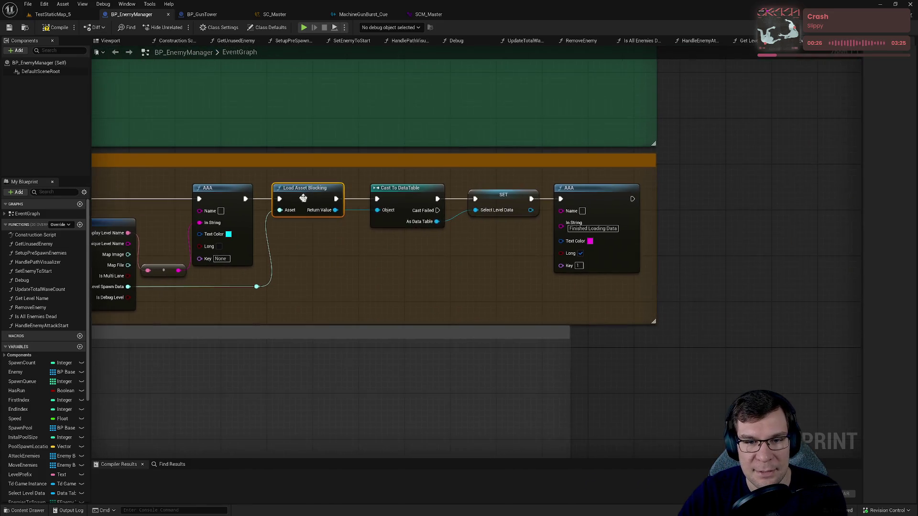
pyautogui.moveTo(418, 261); pyautogui.dragTo(416, 206)
pyautogui.moveTo(519, 265); pyautogui.dragTo(516, 205)
pyautogui.scroll(-2, 393, 270)
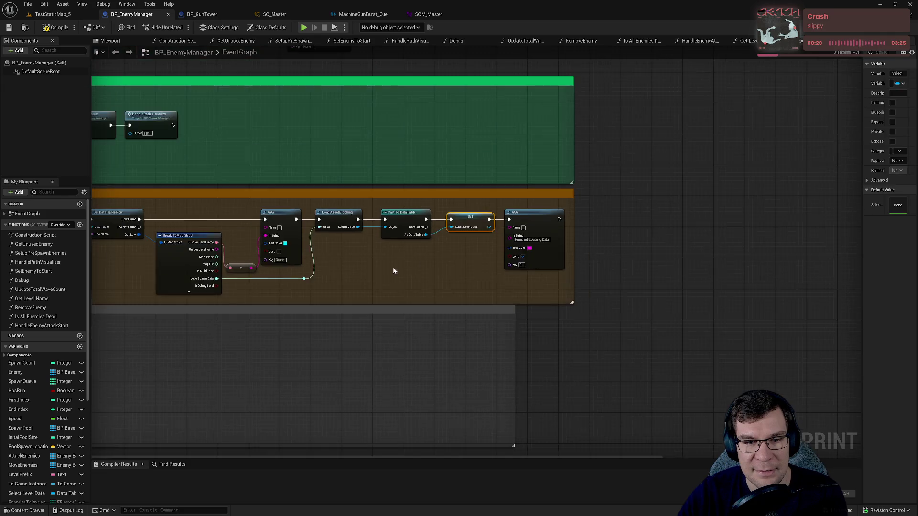
pyautogui.scroll(-2, 393, 271)
pyautogui.scroll(1, 333, 139)
pyautogui.click(333, 140)
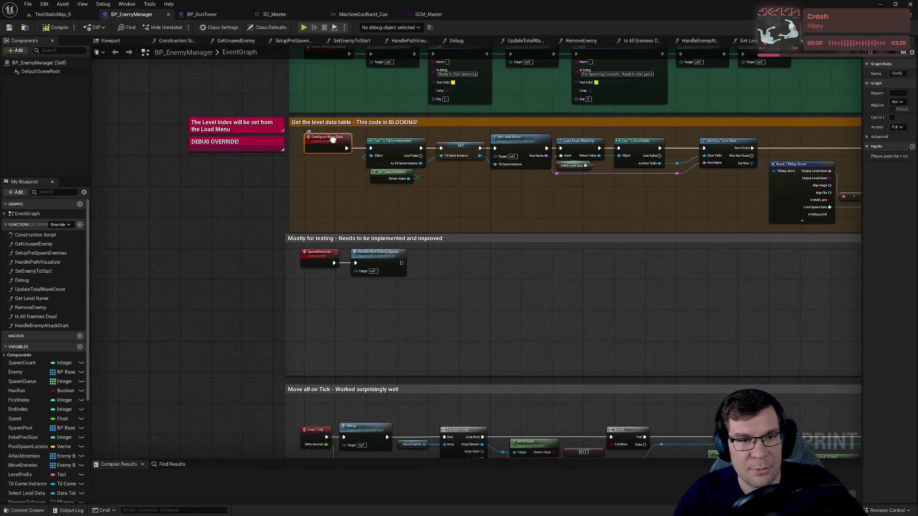
# Step: Find all Configure Wave Data references, enlarge Find Results, and jump to the call after init
pyautogui.rightClick(343, 141)
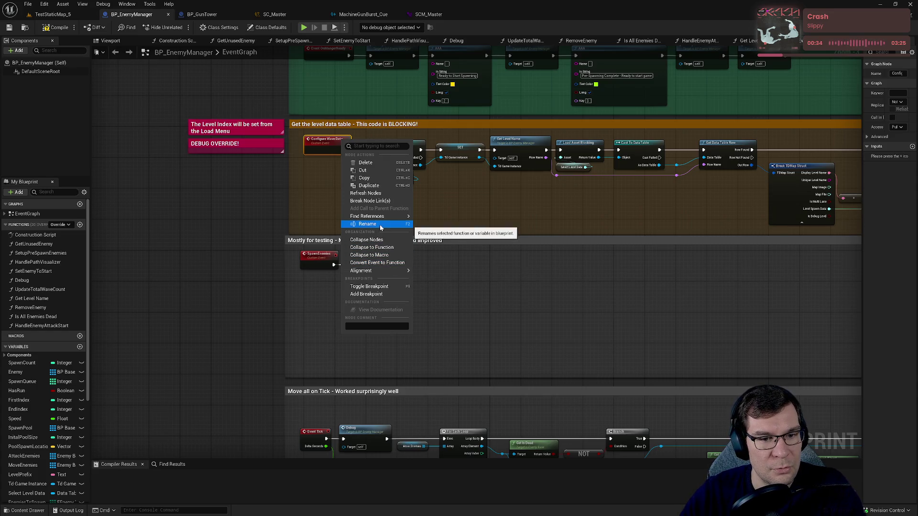
pyautogui.moveTo(383, 216)
pyautogui.click(426, 220)
pyautogui.click(110, 495)
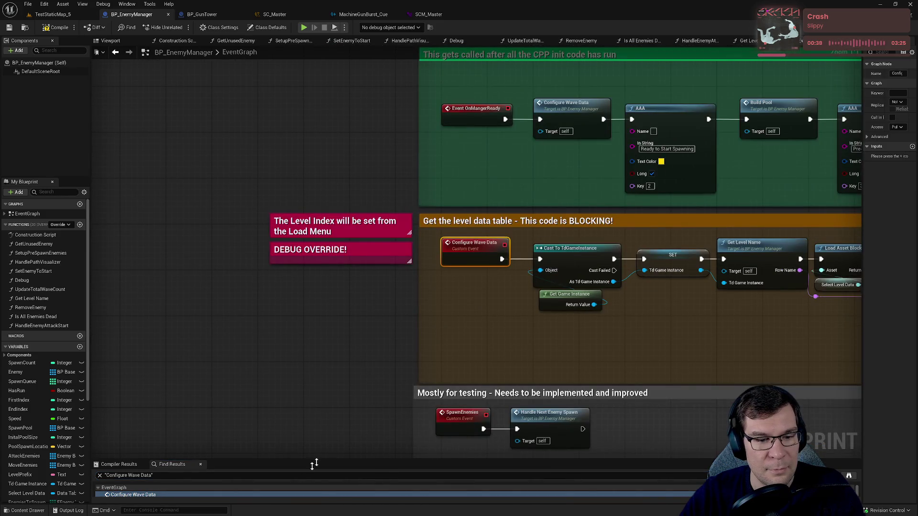
pyautogui.moveTo(303, 464); pyautogui.dragTo(301, 388)
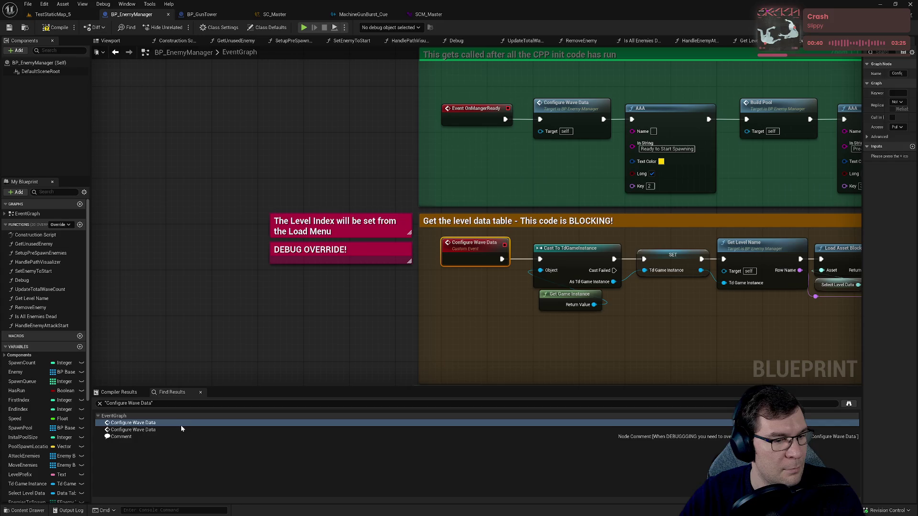
pyautogui.click(175, 429)
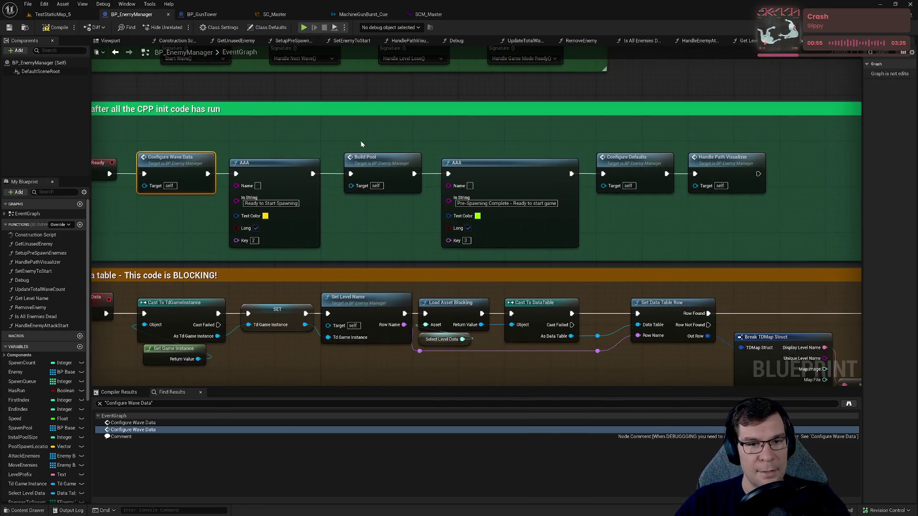
# Step: Select the Build Pool, Configure Defaults and Handle Path Visualizer nodes along the init chain
pyautogui.moveTo(361, 142); pyautogui.dragTo(369, 198)
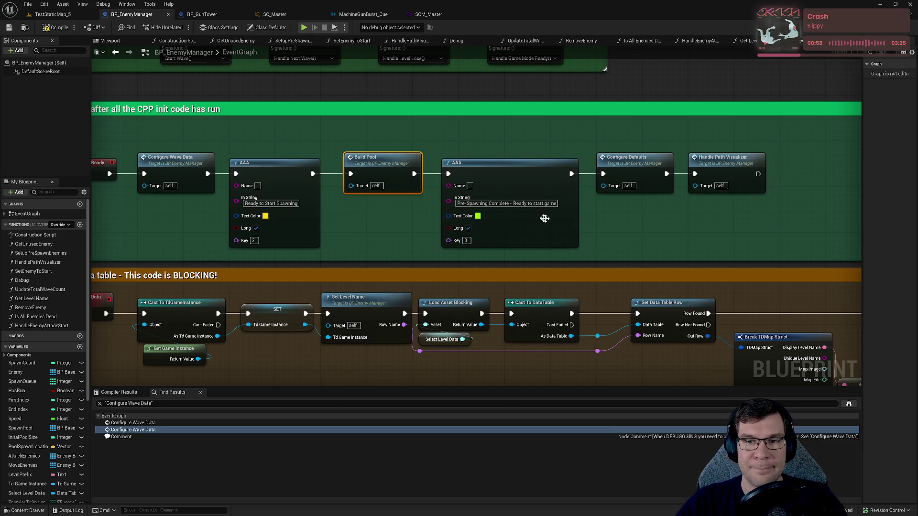
pyautogui.moveTo(621, 142)
pyautogui.mouseDown()
pyautogui.moveTo(624, 192)
pyautogui.moveTo(641, 204)
pyautogui.mouseUp()
pyautogui.moveTo(715, 140); pyautogui.dragTo(727, 205)
pyautogui.moveTo(488, 212)
pyautogui.mouseDown()
pyautogui.moveTo(450, 232)
pyautogui.moveTo(424, 231)
pyautogui.mouseUp()
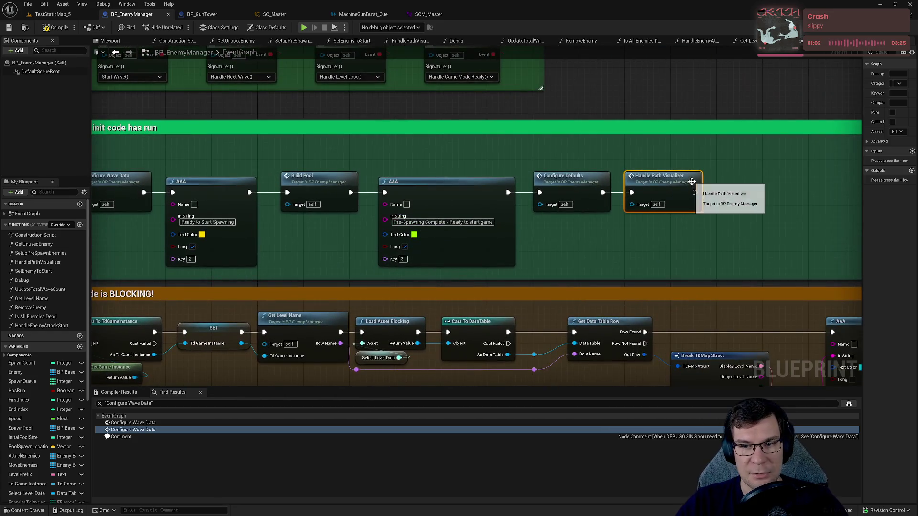
# Step: Inspect the HandlePathVisualizer function graph, then return to the Configure Wave Data section
pyautogui.doubleClick(691, 181)
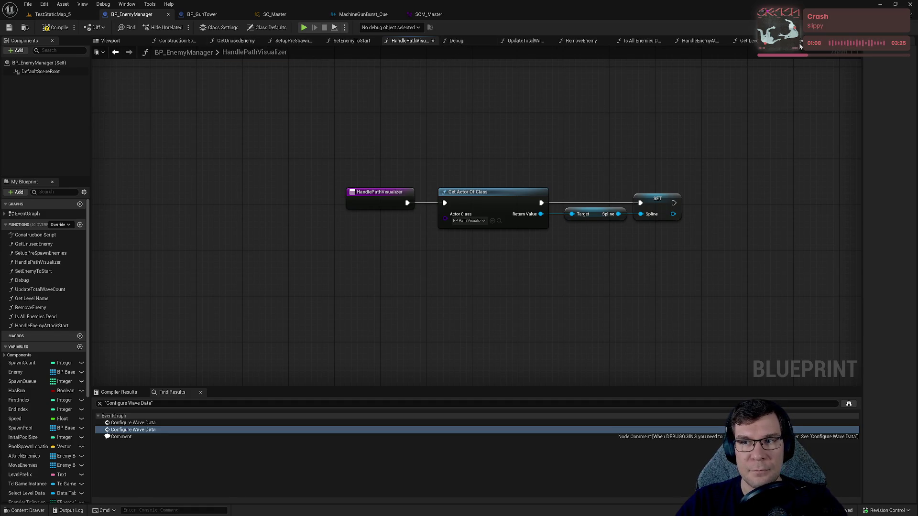
pyautogui.doubleClick(115, 430)
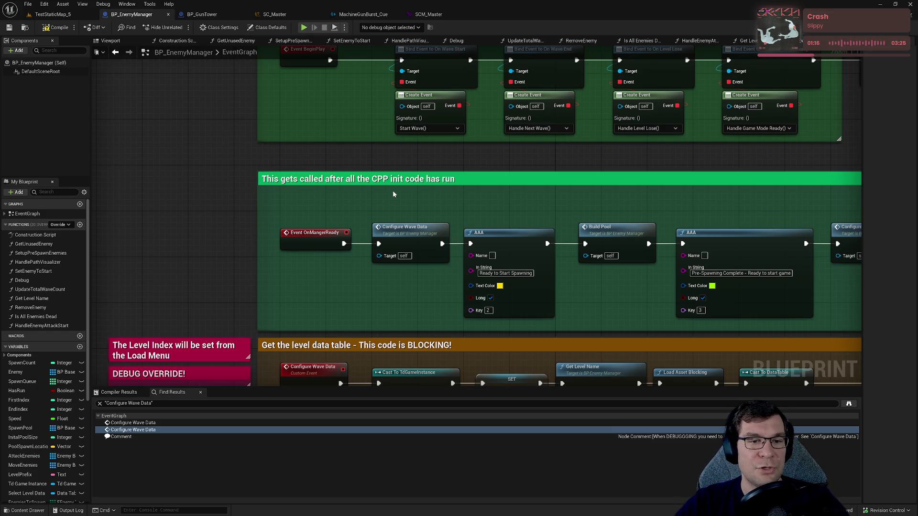
pyautogui.moveTo(394, 194)
pyautogui.mouseDown()
pyautogui.moveTo(402, 150)
pyautogui.moveTo(398, 406)
pyautogui.mouseUp()
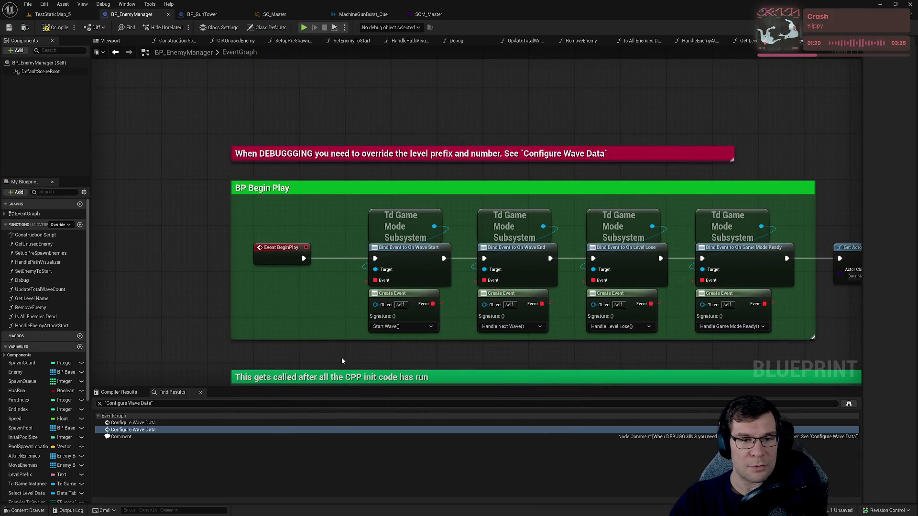
pyautogui.moveTo(331, 339)
pyautogui.mouseDown()
pyautogui.moveTo(453, 74)
pyautogui.moveTo(486, 180)
pyautogui.mouseUp()
# Step: Pan past Move all on Tick, Spawning Pool and Enemy Death, and shift Start Wave and SET slightly right
pyautogui.moveTo(434, 243)
pyautogui.mouseDown()
pyautogui.moveTo(471, 166)
pyautogui.moveTo(481, 13)
pyautogui.mouseUp()
pyautogui.moveTo(506, 334)
pyautogui.mouseDown()
pyautogui.moveTo(509, 134)
pyautogui.moveTo(493, 52)
pyautogui.mouseUp()
pyautogui.moveTo(475, 212); pyautogui.dragTo(463, 116)
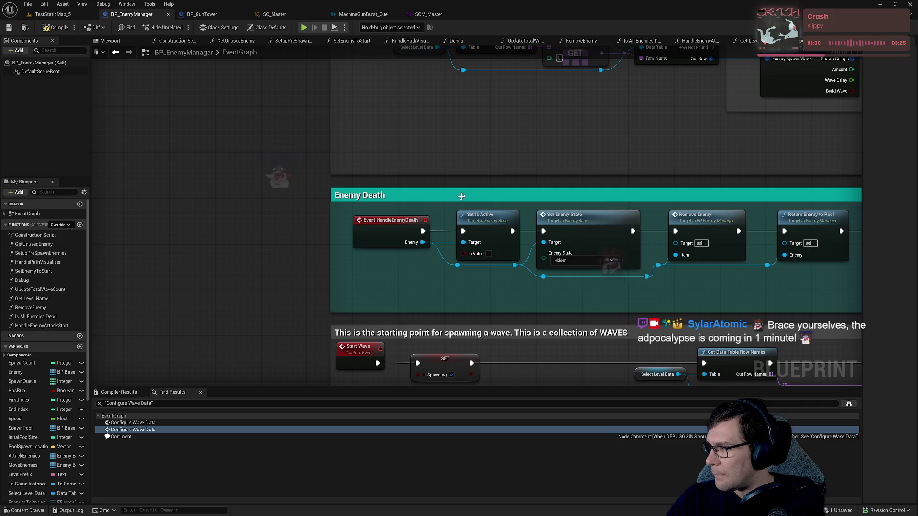
pyautogui.moveTo(459, 195); pyautogui.dragTo(461, 87)
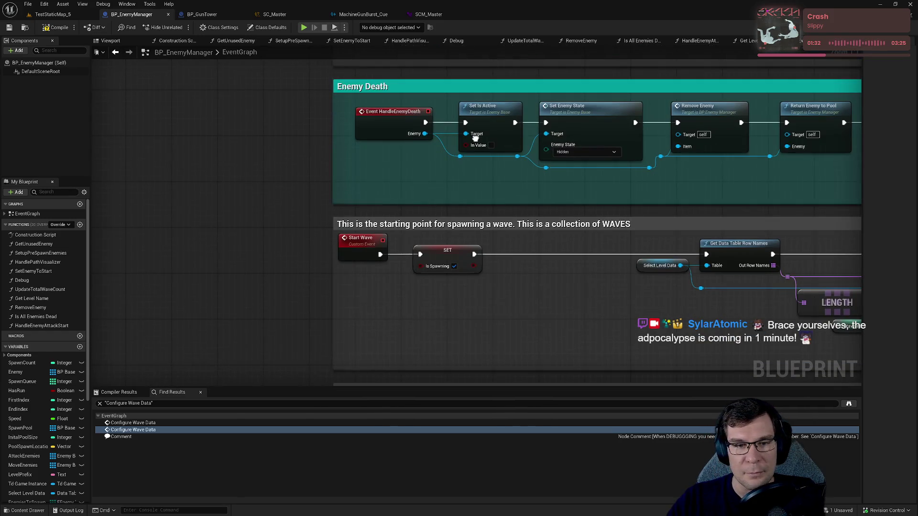
pyautogui.moveTo(478, 287)
pyautogui.mouseDown()
pyautogui.moveTo(337, 232)
pyautogui.moveTo(381, 248)
pyautogui.mouseUp()
pyautogui.click(427, 302)
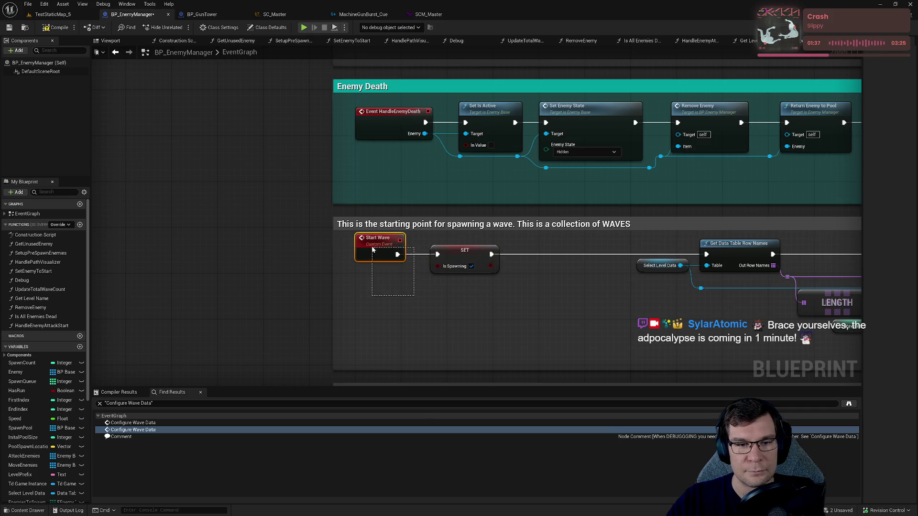